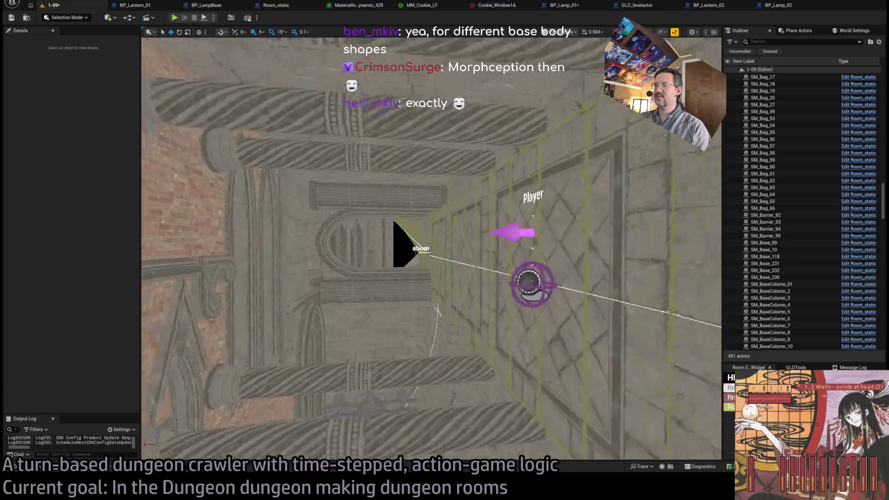
Save the level and select the Room_SplineMesh1 spline walkway actor
key(ctrl+s)
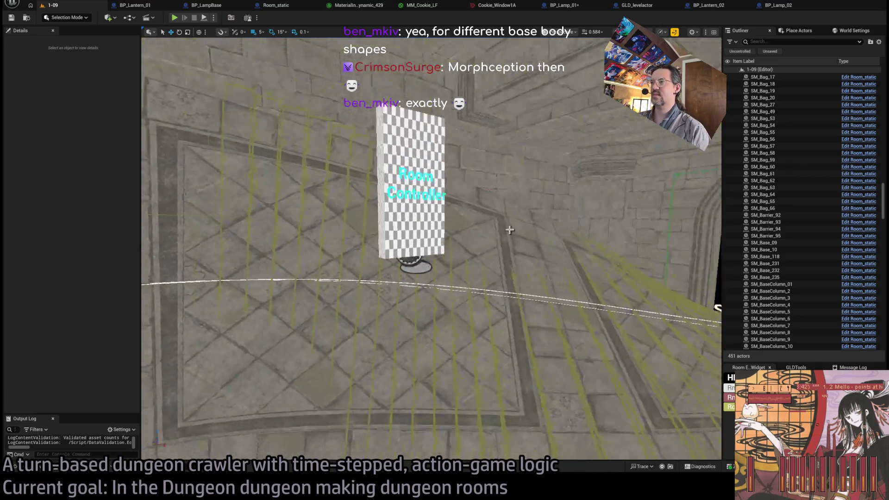
click(510, 230)
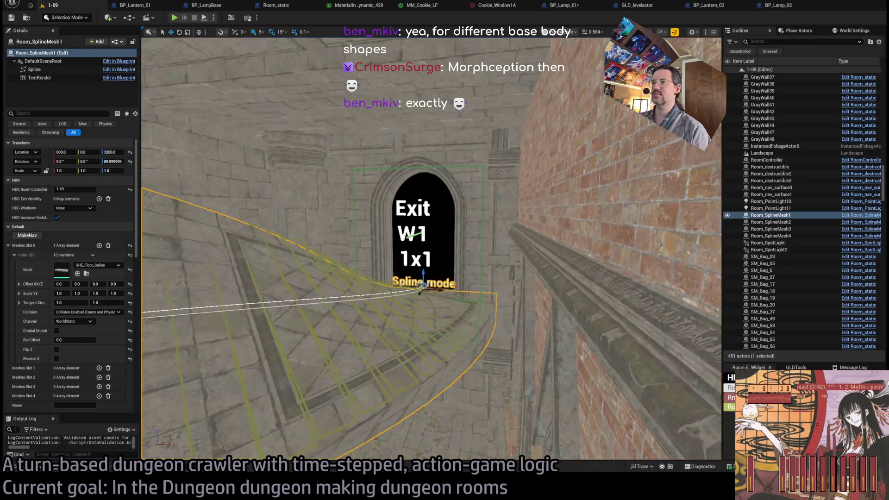
click(23, 467)
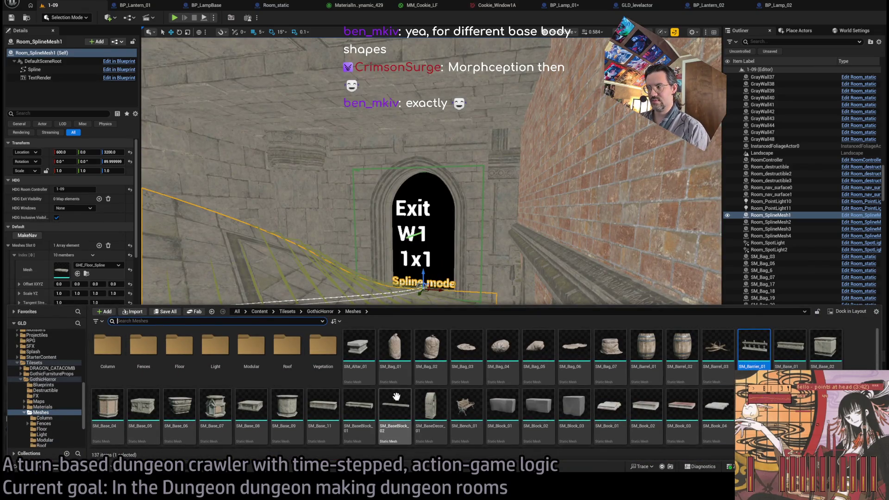
click(148, 6)
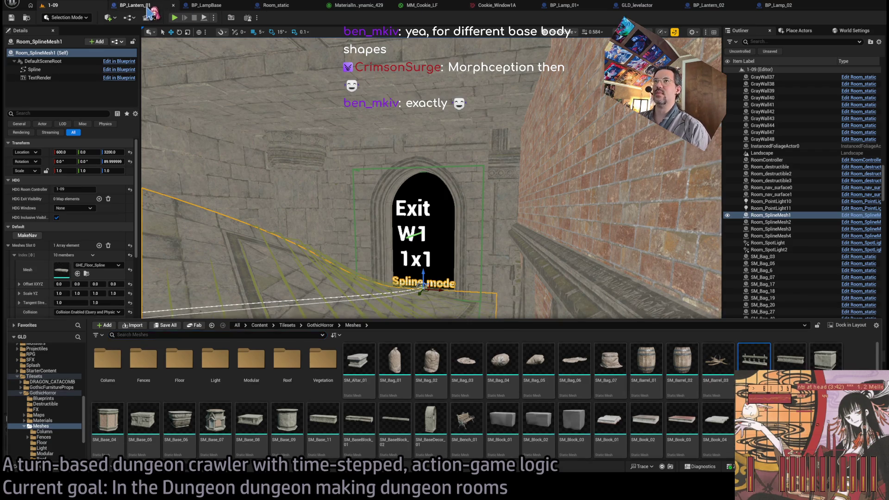
Close the leftover BP_Lantern and BP_Lamp blueprint editor tabs
middle_click(149, 7)
middle_click(162, 7)
middle_click(161, 7)
middle_click(162, 8)
middle_click(162, 7)
middle_click(162, 7)
middle_click(161, 7)
middle_click(163, 9)
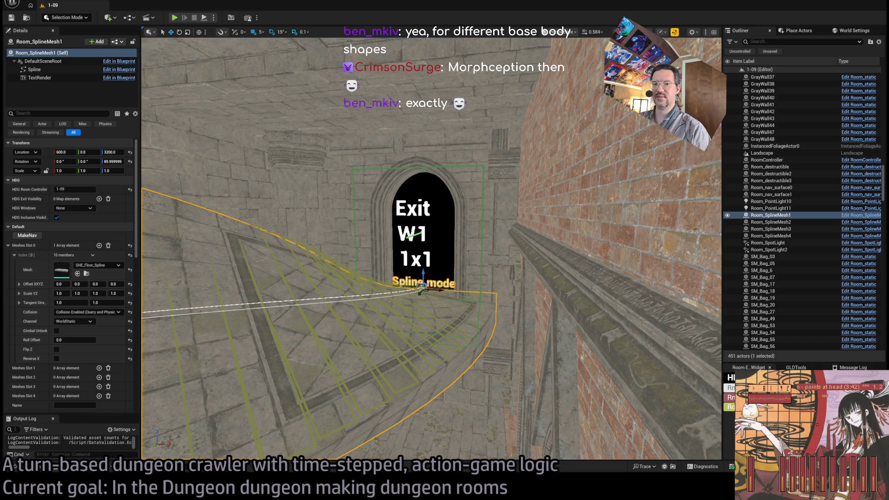
Open the SM_Barrier_01 railing mesh from the GothicHorror meshes
click(28, 466)
double_click(768, 351)
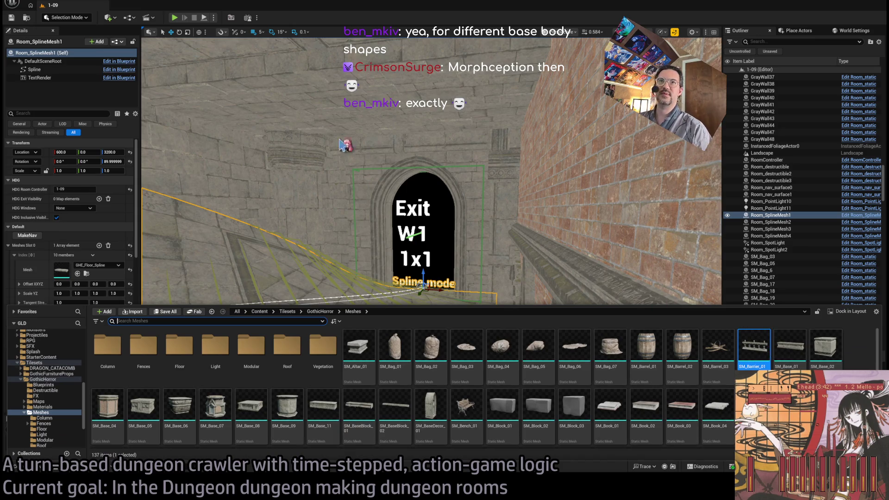
click(70, 9)
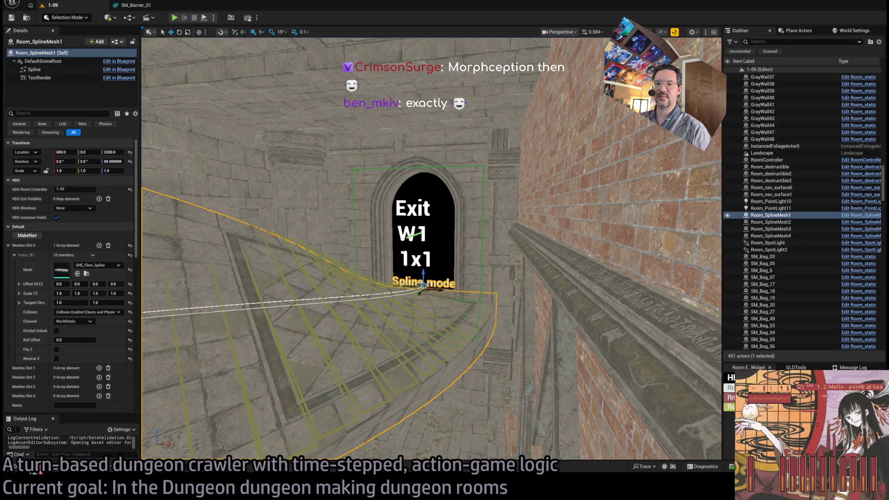
key(ctrl+space)
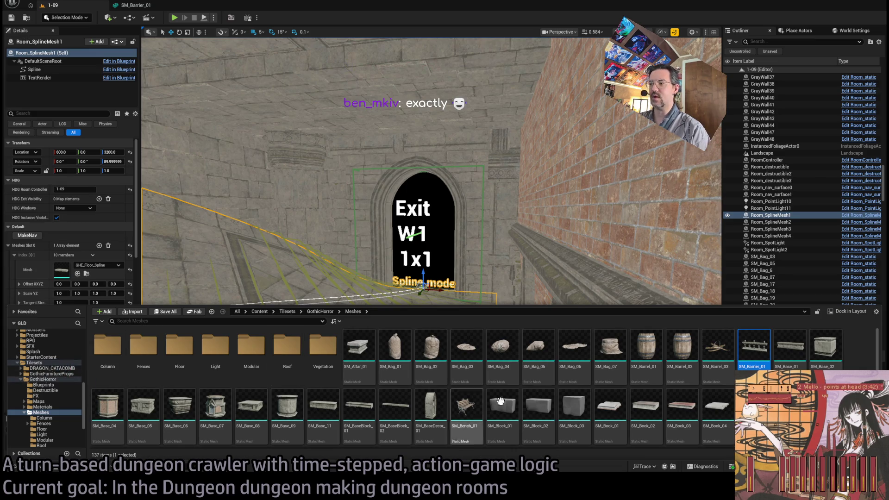
key(alt+Tab)
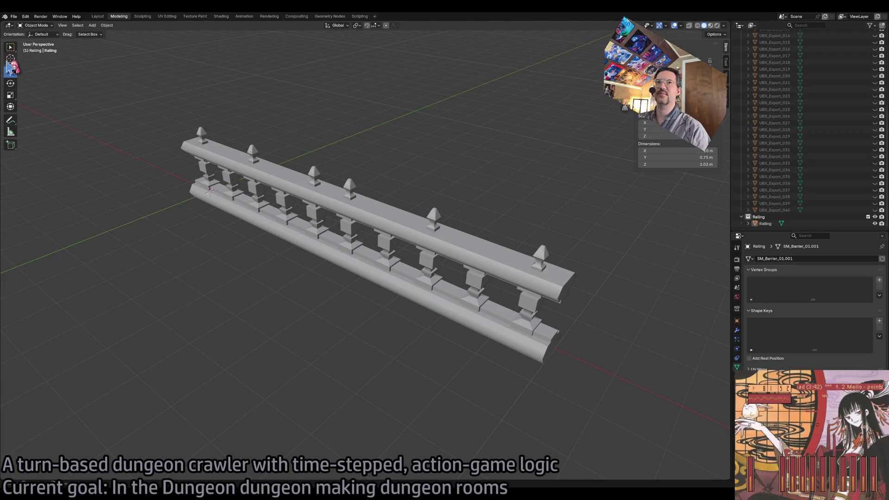
Unhide UBX_Export_040 and duplicate it in place into Railing as UBX_Railing_001
click(50, 26)
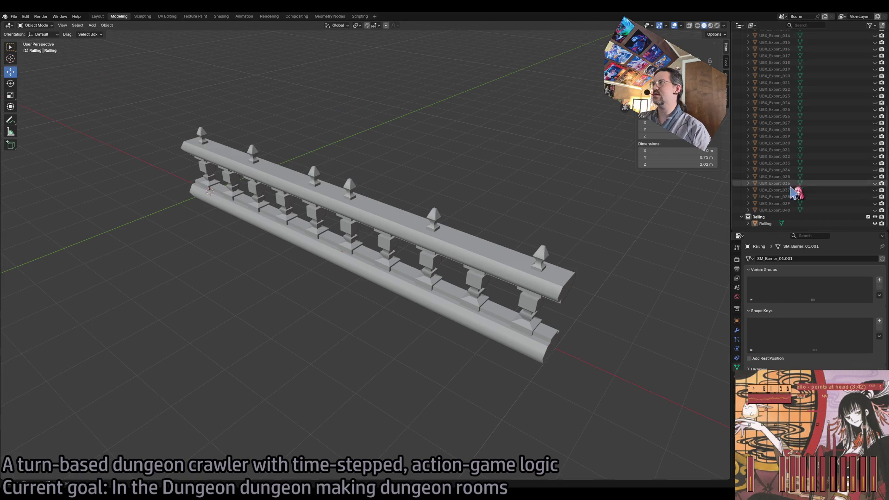
click(776, 204)
click(778, 211)
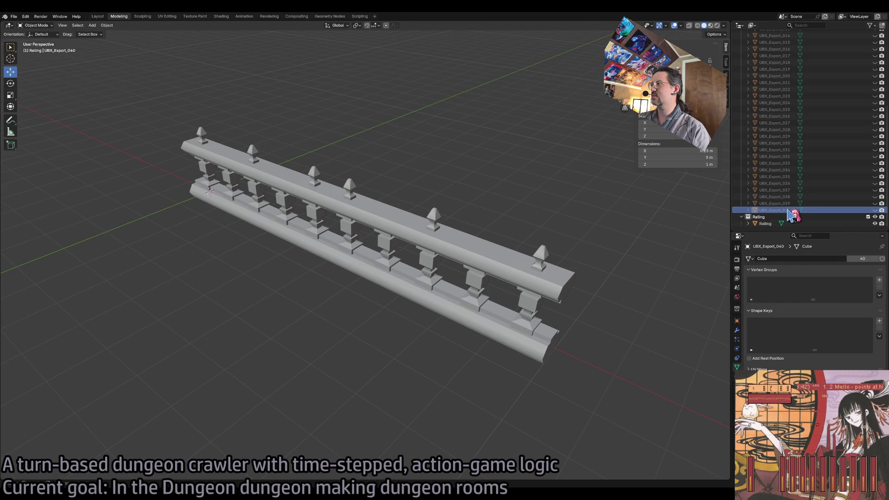
click(874, 210)
key(shift+d)
right_click(590, 325)
drag(778, 209, 770, 226)
double_click(772, 224)
click(772, 225)
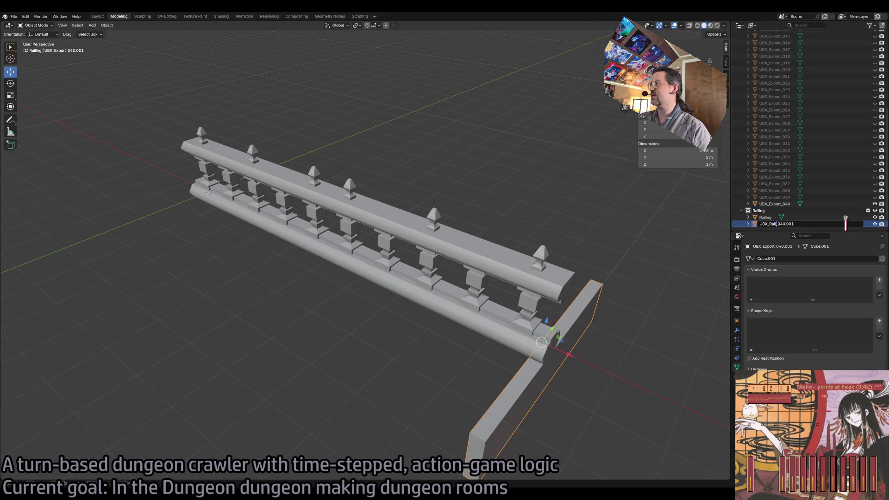
text(01)
key(Return)
Move UBX_Railing_001 along X to the railing's left end and hide the original piece
mouse_move(578, 324)
mouse_down()
mouse_move(595, 314)
mouse_move(530, 321)
mouse_move(536, 307)
mouse_up()
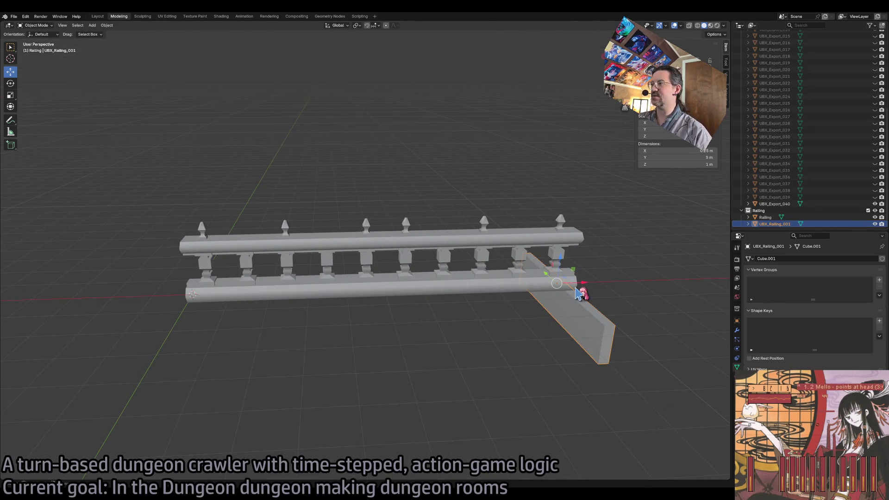
key(g)
key(x)
click(212, 300)
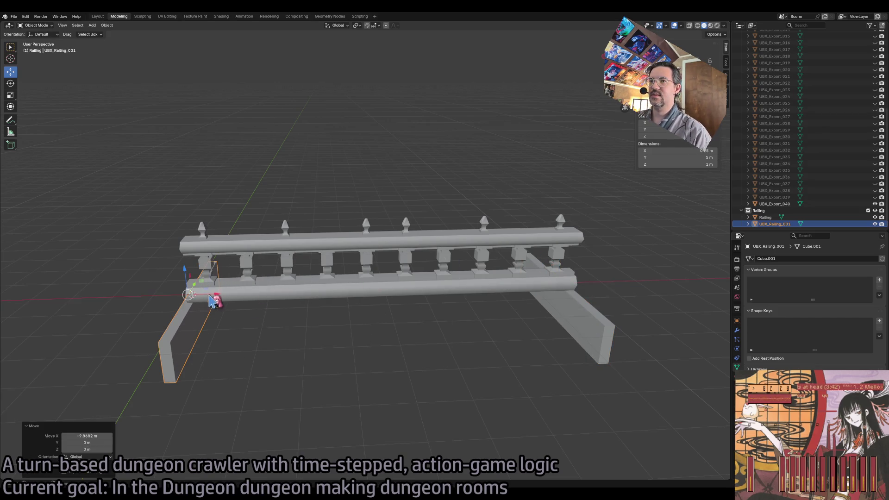
click(576, 325)
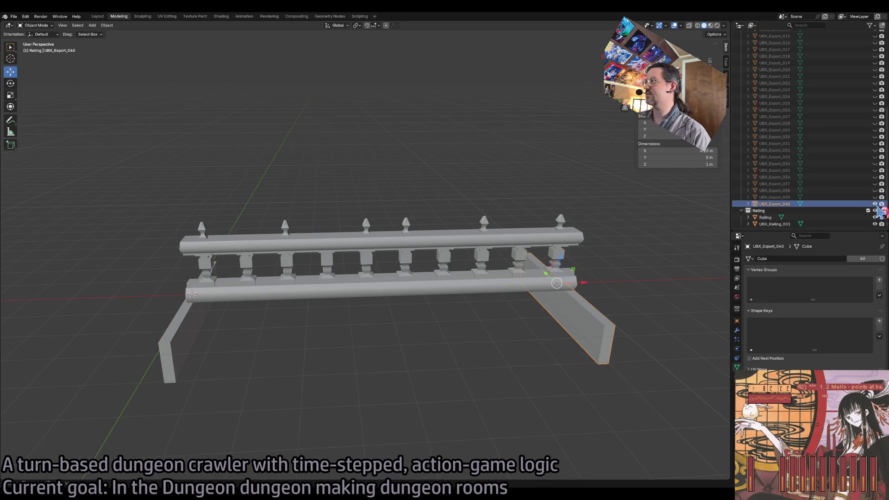
key(h)
click(193, 323)
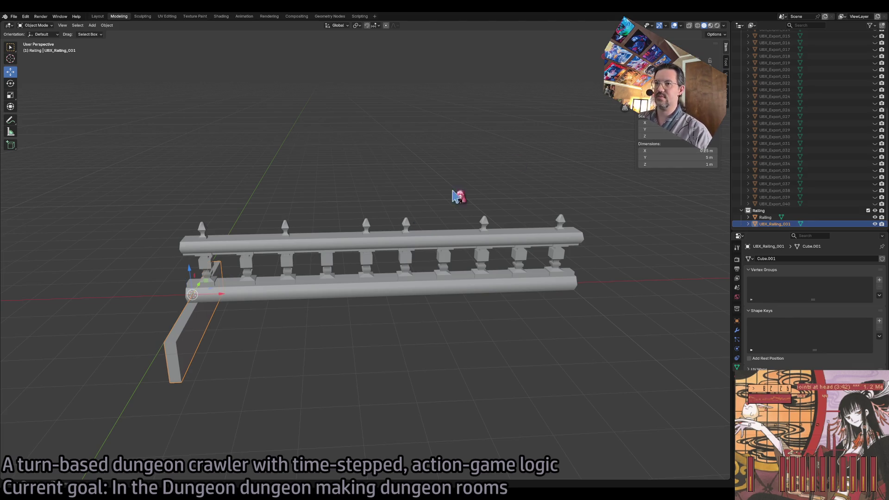
Try two loop cuts across the wall in Edit Mode and undo both
scroll(308, 271, up, 6)
scroll(318, 271, down, 4)
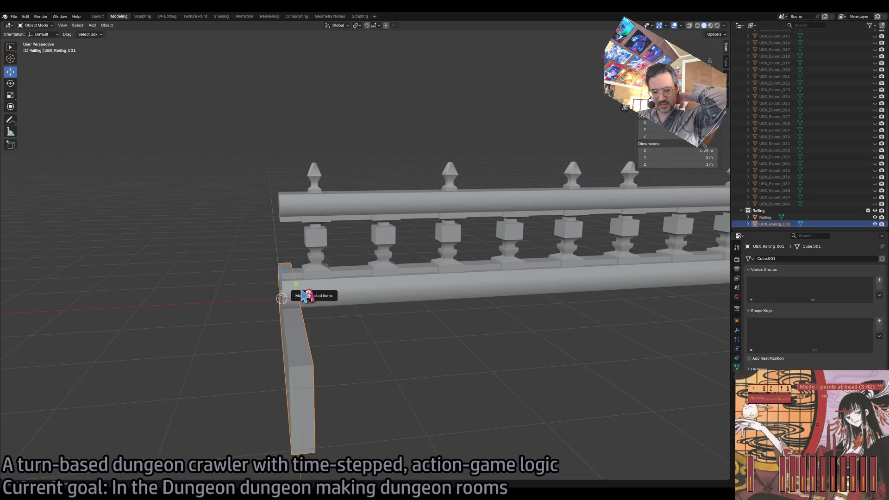
mouse_move(302, 373)
mouse_down()
mouse_move(343, 377)
mouse_move(416, 353)
mouse_move(382, 333)
mouse_up()
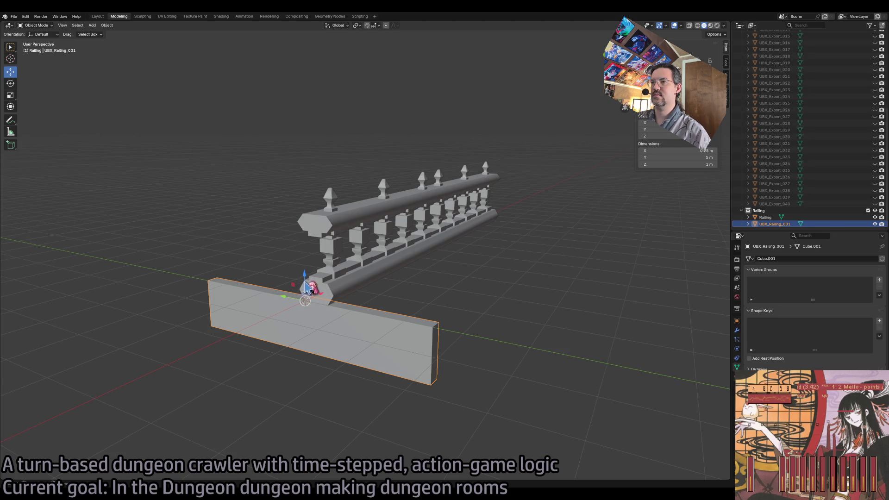
key(Tab)
drag(324, 302, 353, 307)
key(ctrl+z)
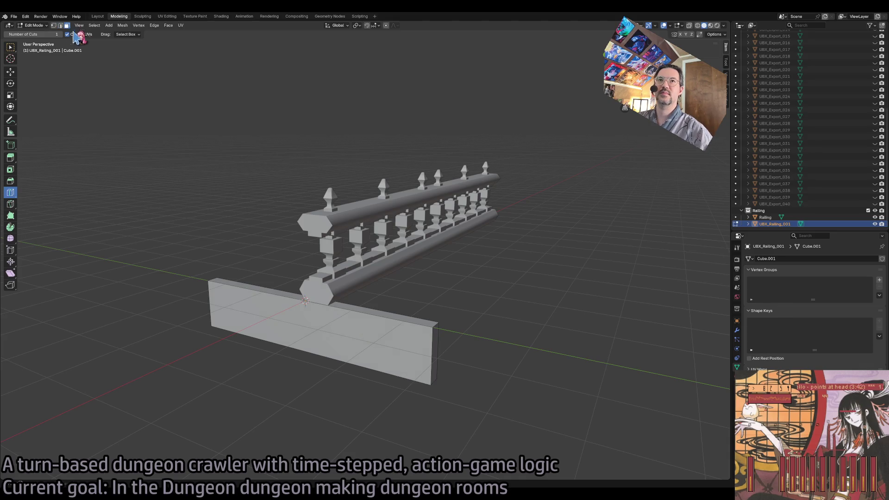
drag(347, 298, 366, 303)
key(ctrl+z)
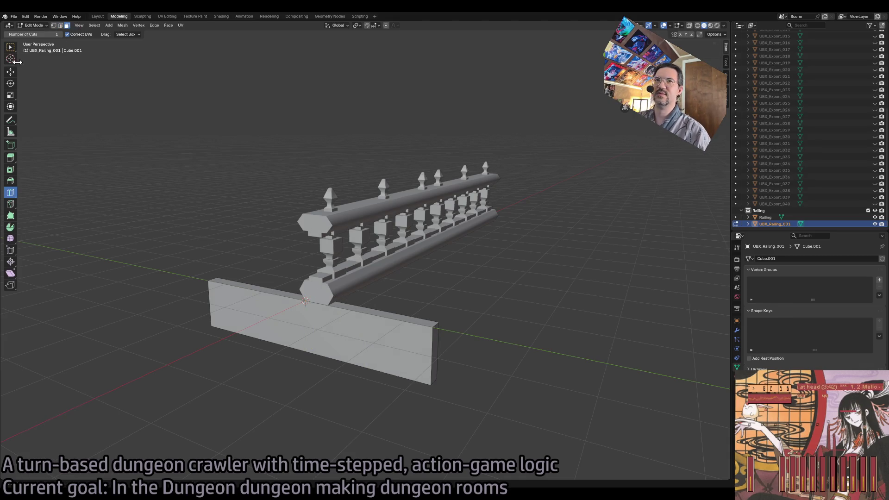
Raise the wall's top face about 0.35 m
click(10, 49)
click(338, 301)
key(shift+space)
key(g)
mouse_move(312, 270)
mouse_down()
mouse_move(309, 247)
mouse_move(310, 257)
mouse_up()
Shift the wall's end face about 1.99 m along Y to meet the railing's end post
click(435, 342)
drag(420, 340, 308, 313)
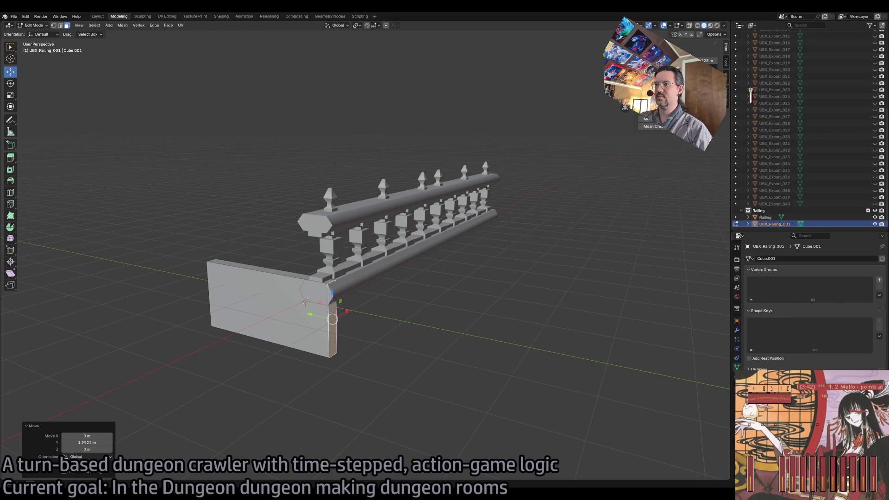
key(ctrl+s)
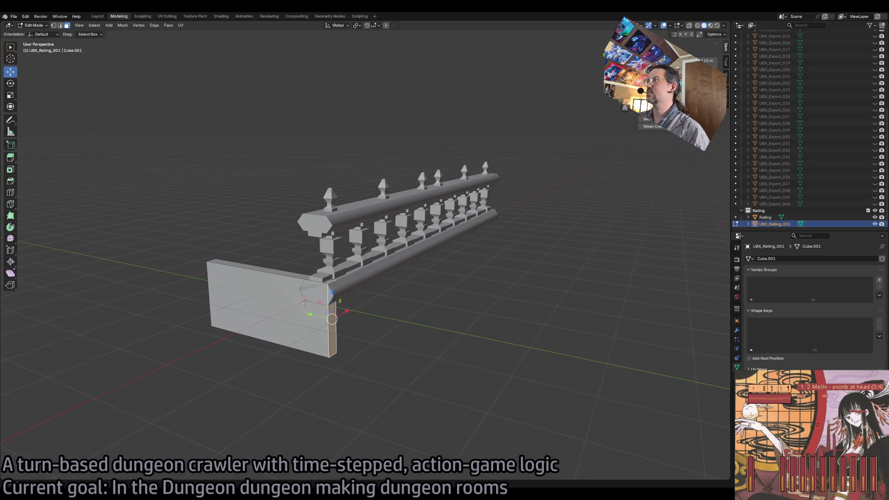
scroll(383, 353, left, 5)
scroll(327, 323, up, 4)
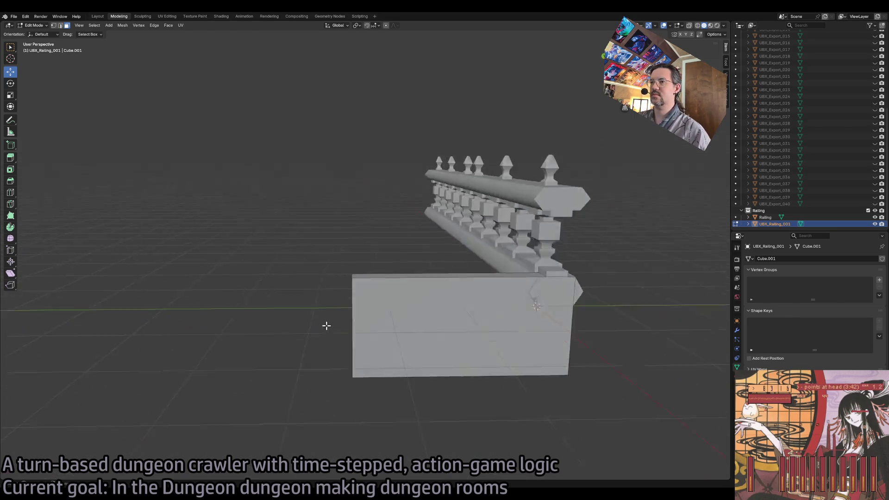
click(391, 230)
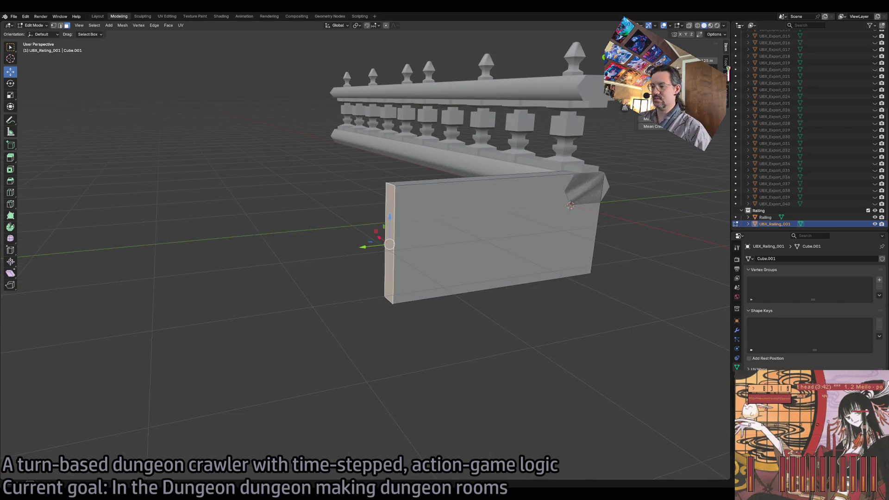
scroll(522, 173, down, 2)
scroll(522, 173, left, 10)
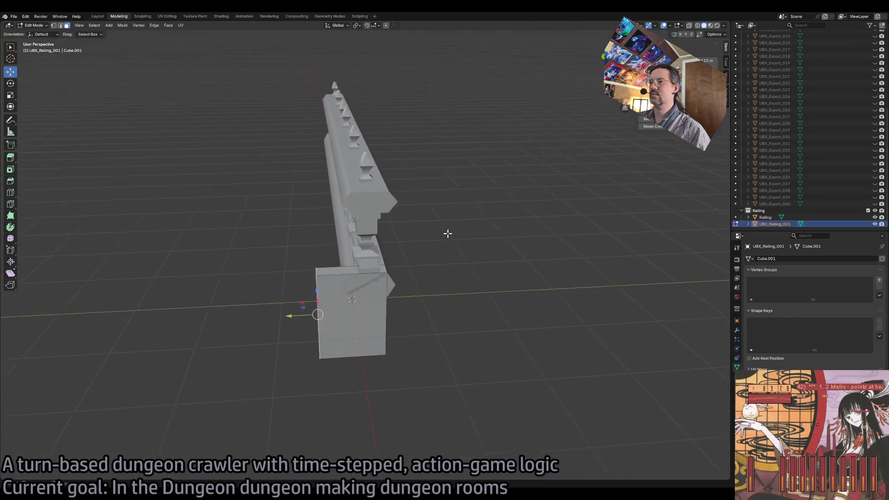
scroll(448, 234, left, 6)
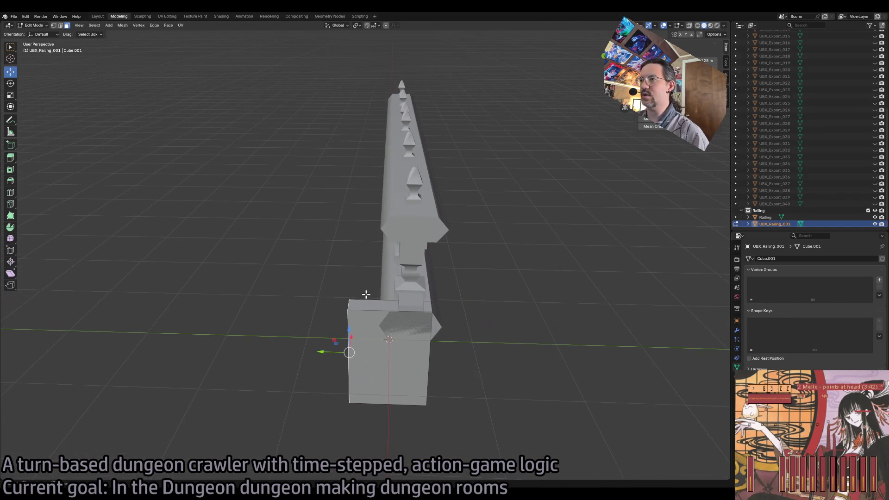
key(Tab)
click(422, 292)
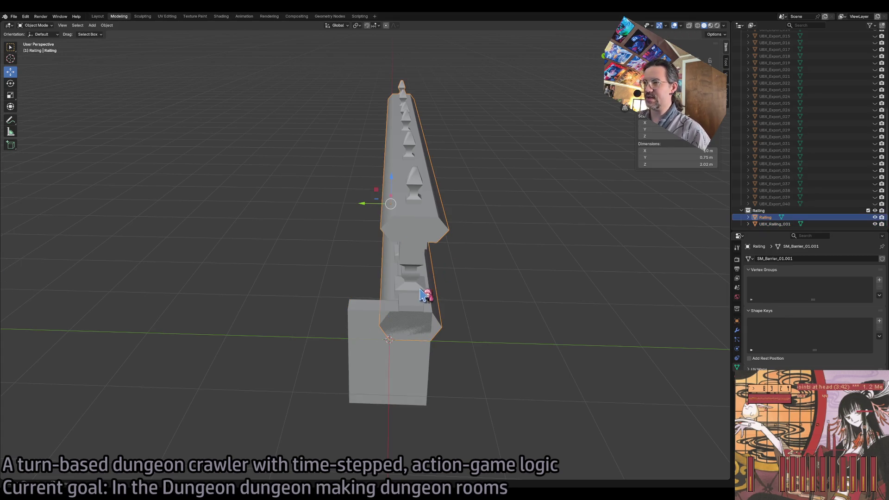
Shift the Railing object about 0.24 m along Y
key(g)
key(y)
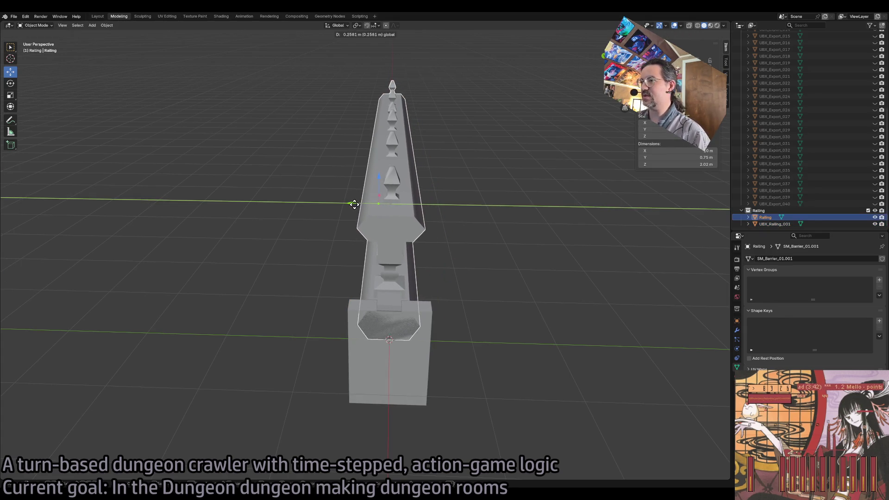
click(355, 205)
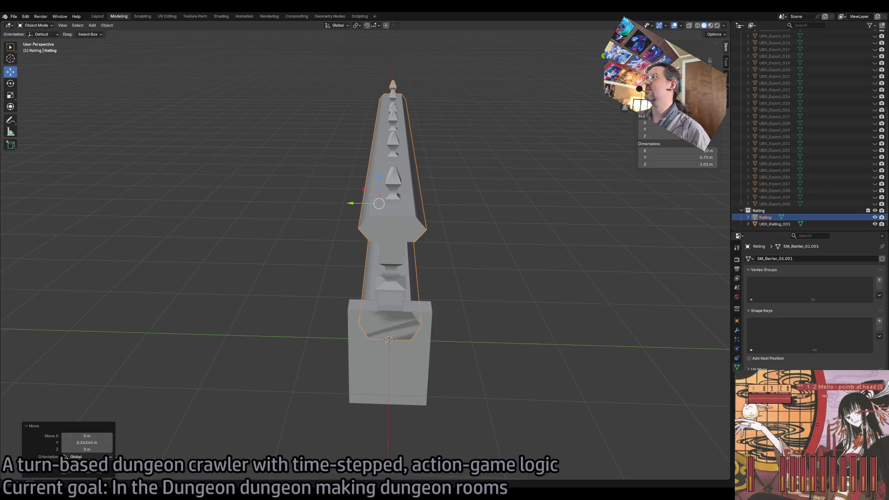
Make the UBX_Railing_001 end block thinner by moving its right face
click(421, 318)
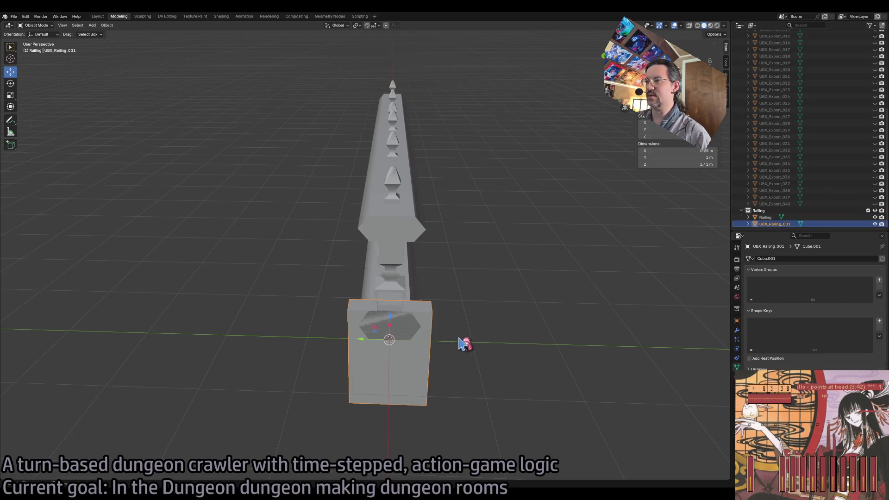
mouse_move(442, 313)
mouse_down()
mouse_move(417, 318)
mouse_move(358, 287)
mouse_up()
key(Tab)
click(360, 320)
drag(350, 317, 325, 314)
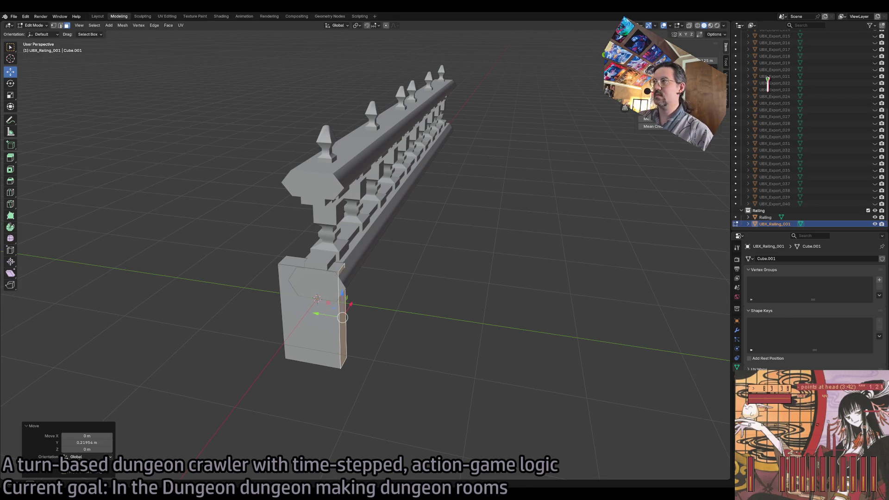
drag(369, 268, 372, 232)
click(373, 232)
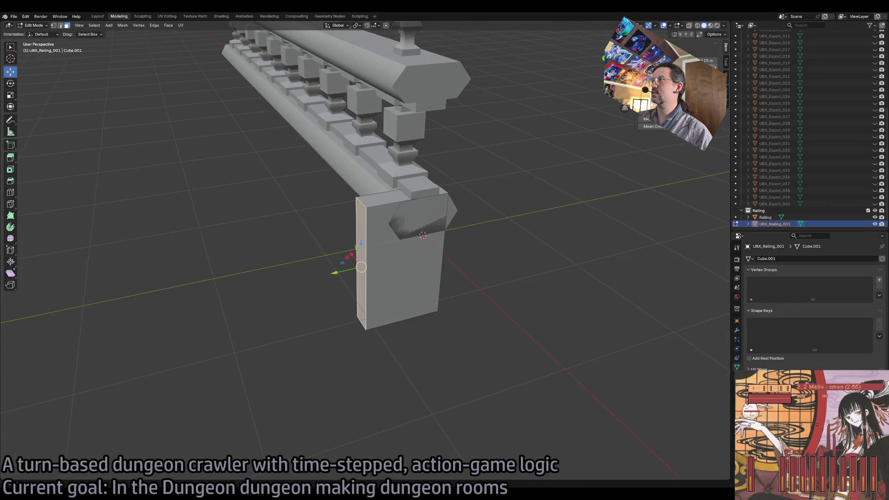
Undo and redo the column extension, settling on the short end block flush with the base
key(ctrl+z)
key(ctrl+z)
key(ctrl+z)
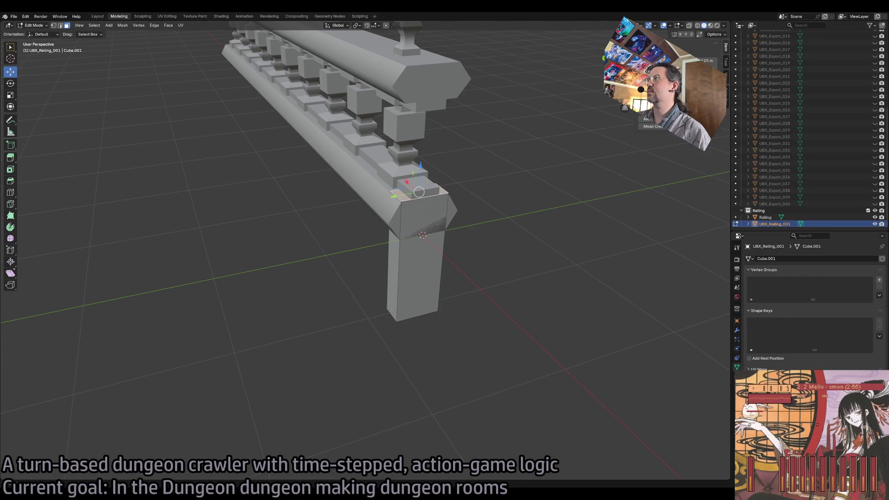
key(ctrl+shift+z)
key(ctrl+z)
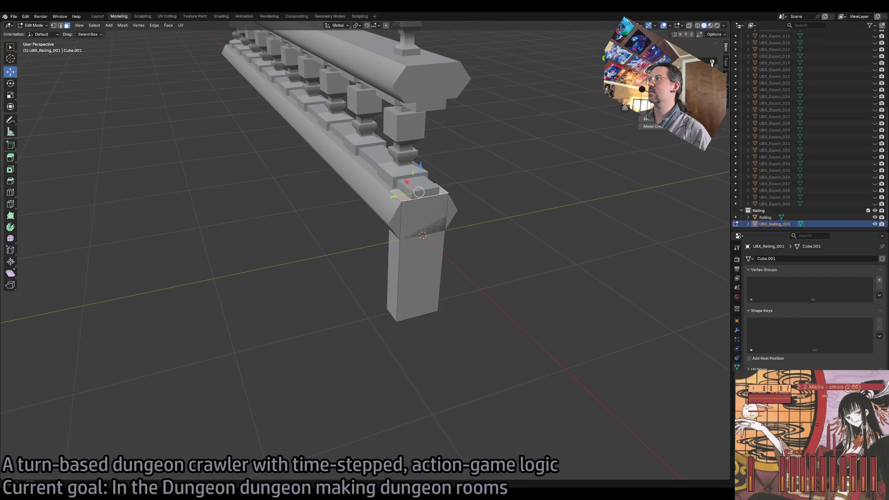
mouse_move(494, 209)
mouse_down()
mouse_move(464, 194)
mouse_move(445, 83)
mouse_move(431, 69)
mouse_up()
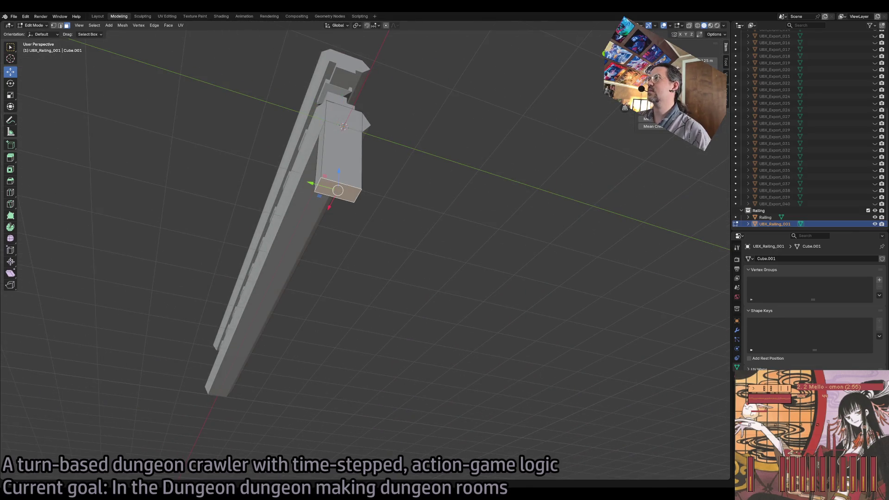
key(ctrl+shift+z)
drag(460, 158, 427, 244)
click(450, 201)
drag(450, 201, 562, 132)
Set the end piece's X dimension to 1 m
scroll(510, 162, down, 4)
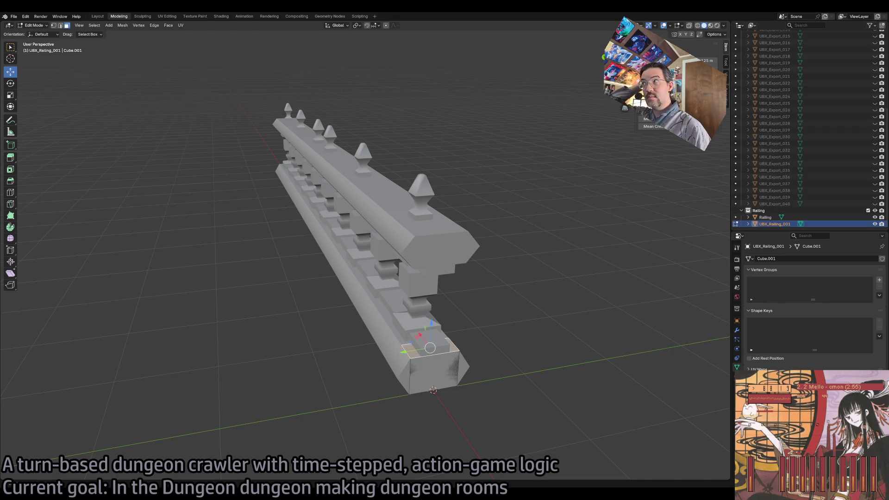
mouse_move(531, 219)
mouse_down()
mouse_move(540, 282)
mouse_move(434, 271)
mouse_move(522, 288)
mouse_move(447, 289)
mouse_up()
scroll(508, 277, up, 3)
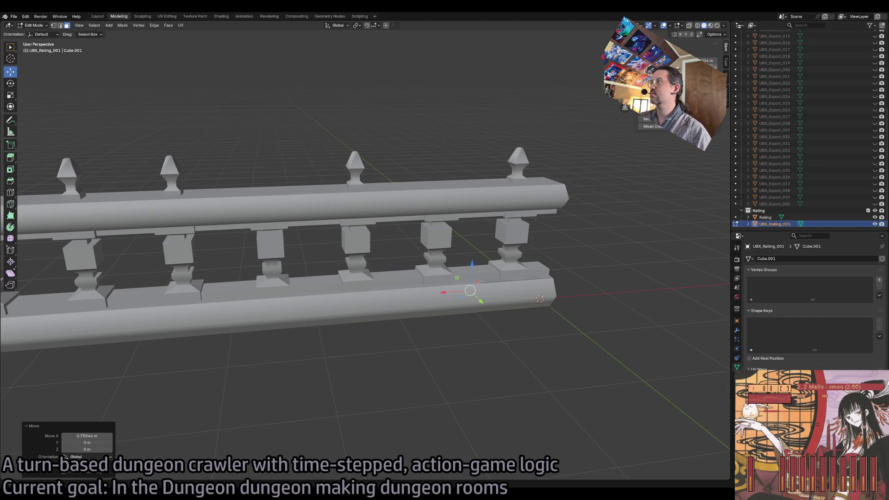
text(1)
key(Return)
scroll(525, 298, left, 5)
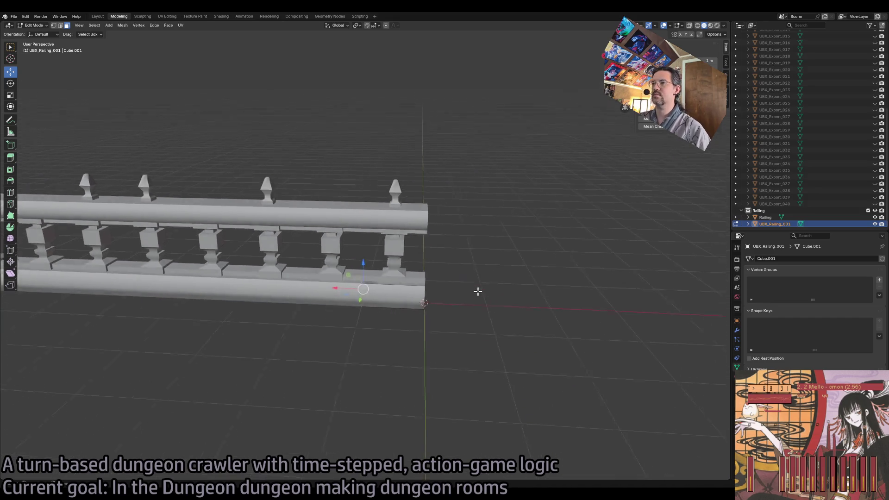
scroll(478, 285, left, 2)
key(Tab)
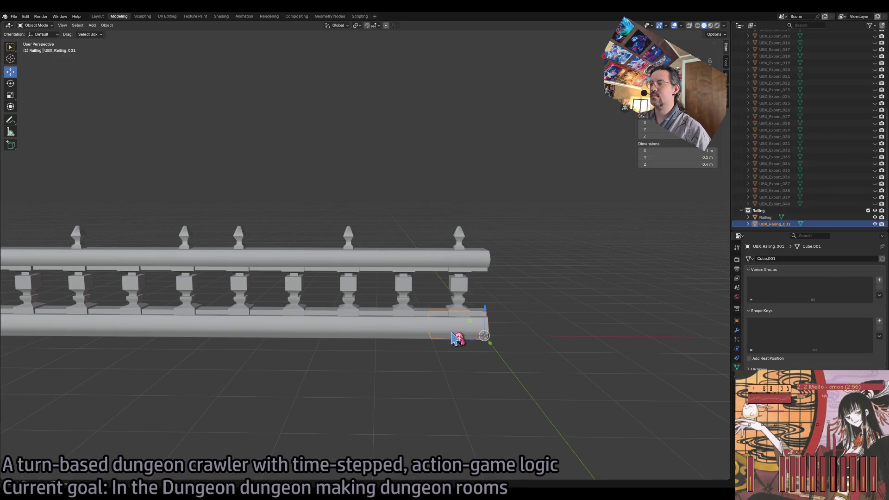
Duplicate the end piece and raise the copy about 1.2 m to cap the top rail's end
scroll(492, 314, left, 5)
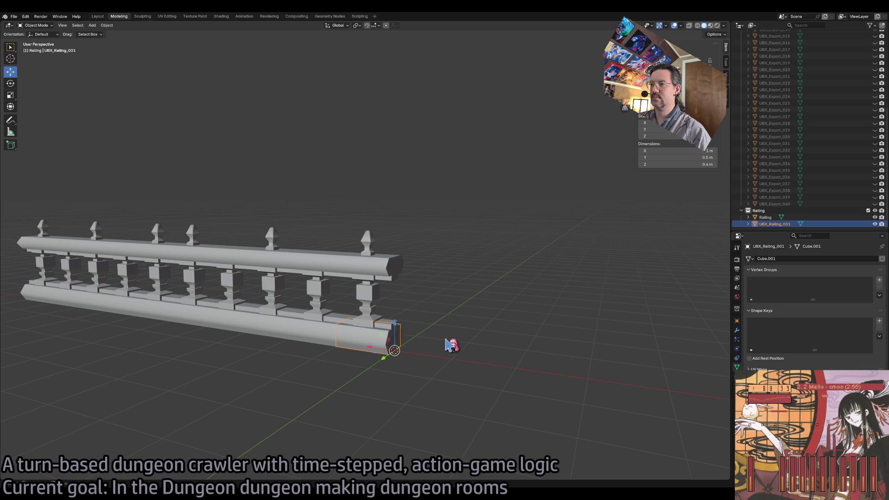
click(452, 344)
click(833, 217)
click(388, 352)
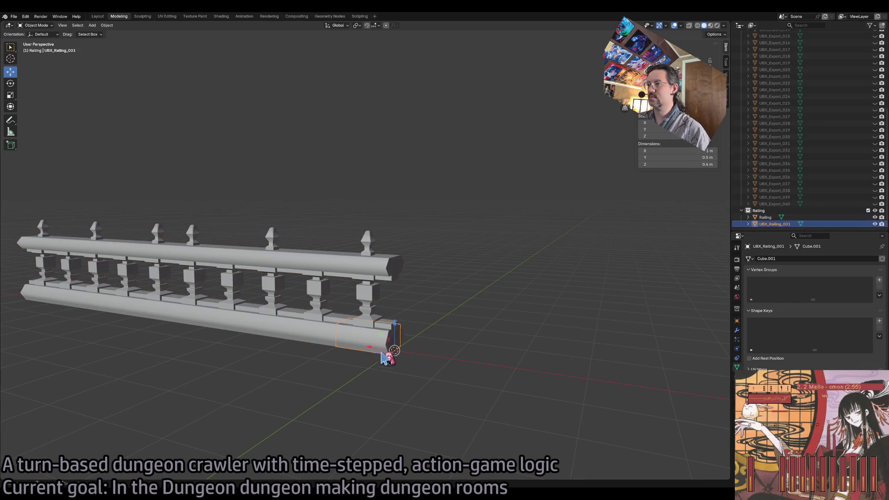
key(shift+d)
key(Escape)
drag(396, 329, 406, 253)
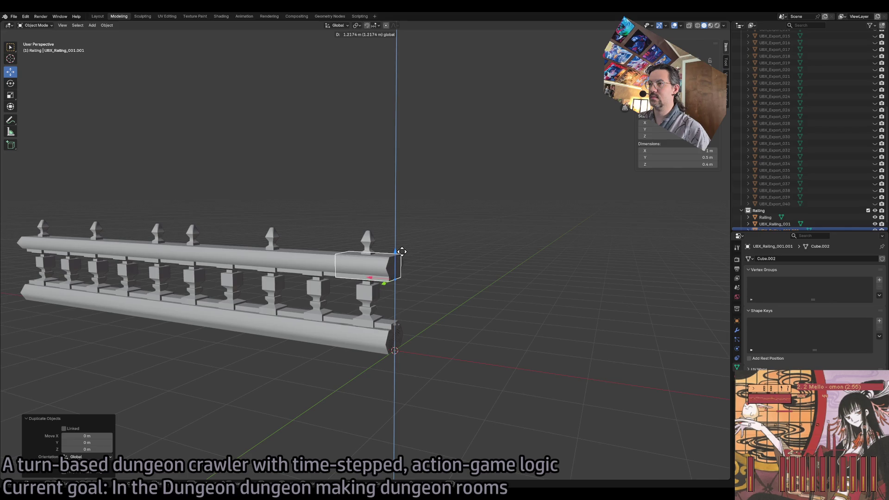
click(403, 252)
click(366, 266)
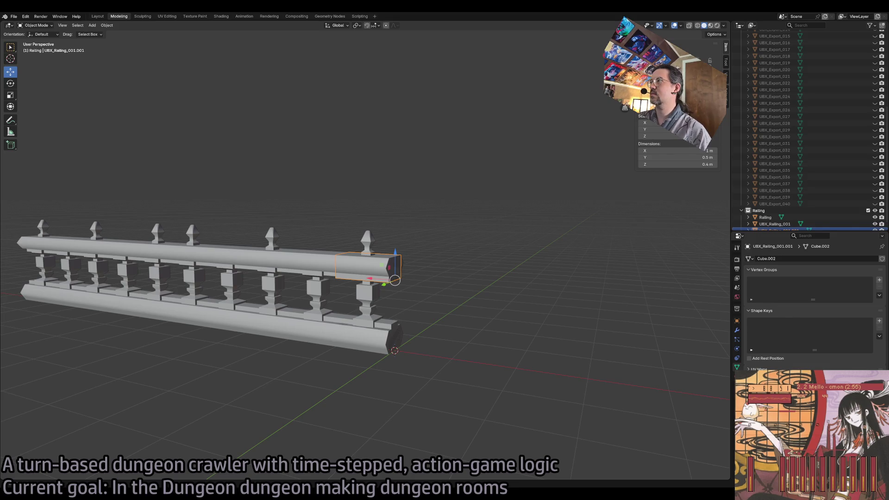
drag(676, 76, 645, 123)
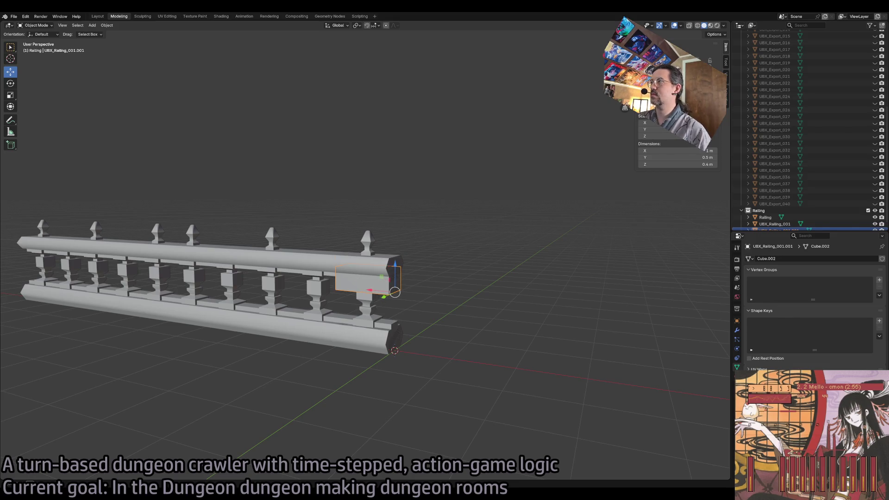
key(ctrl+z)
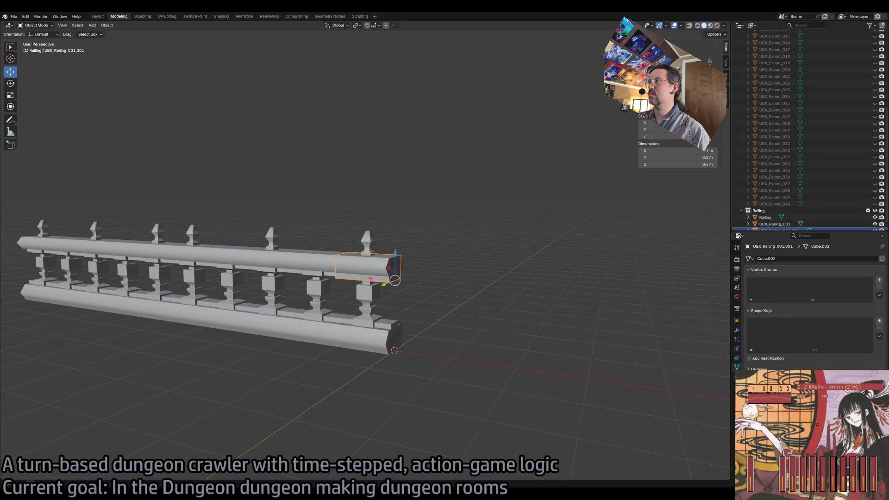
key(ctrl+z)
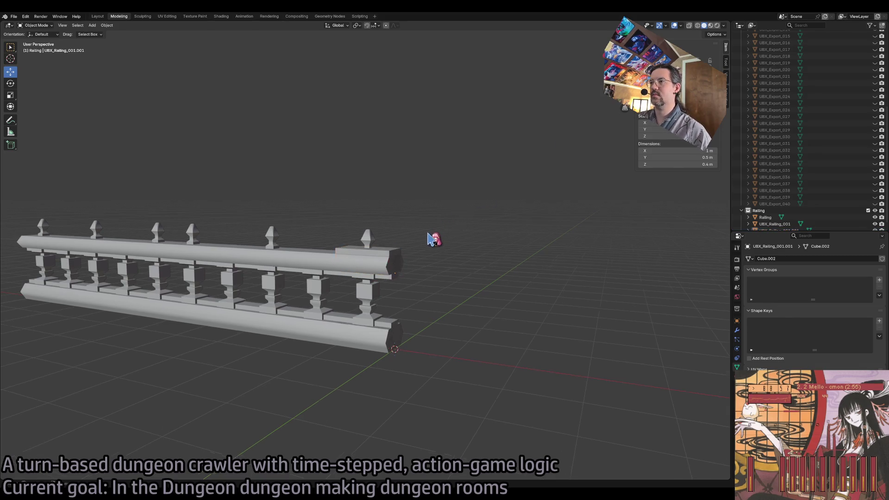
Lower the raised copy's top face slightly along Z
key(Tab)
click(491, 377)
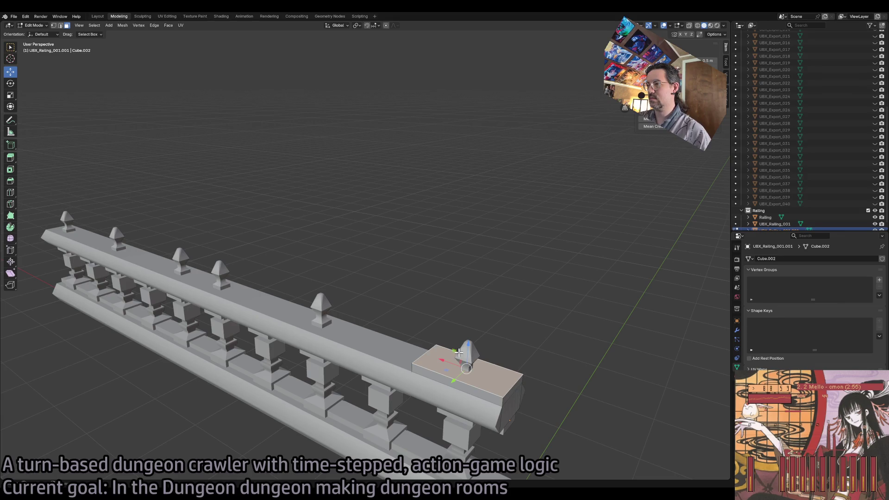
drag(465, 348, 467, 354)
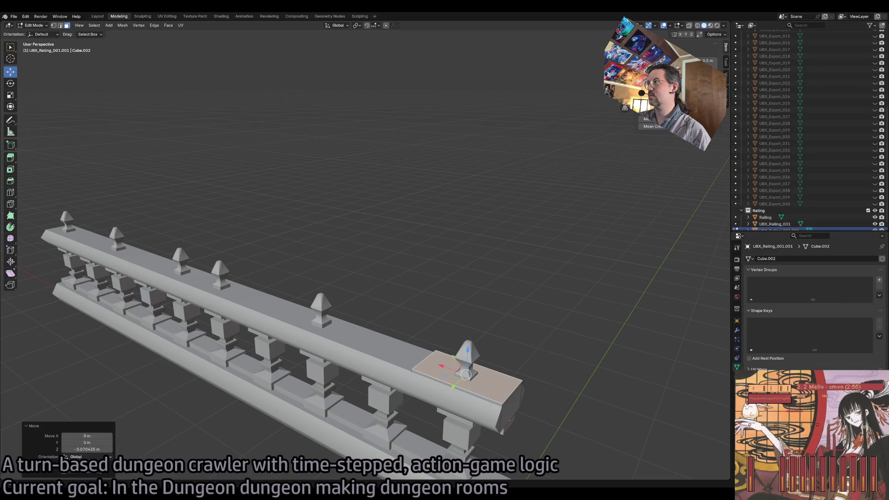
scroll(542, 280, down, 3)
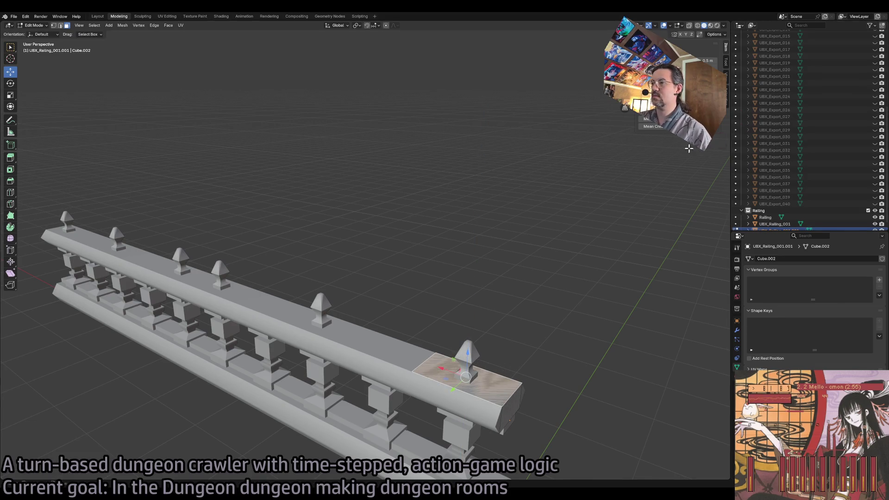
scroll(549, 256, up, 3)
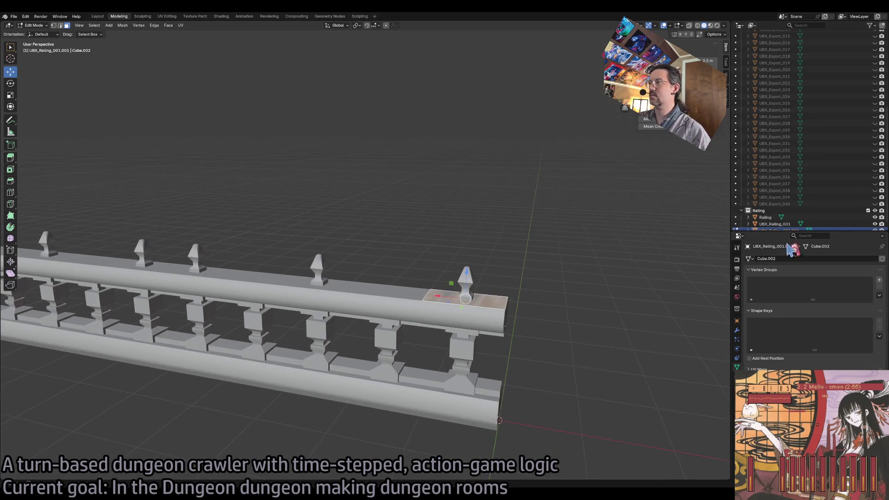
scroll(795, 231, down, 1)
Rename the copy UBX_Railing_002 and hide the main Railing object
double_click(778, 224)
text(UBX_Railing_002)
key(Return)
click(875, 210)
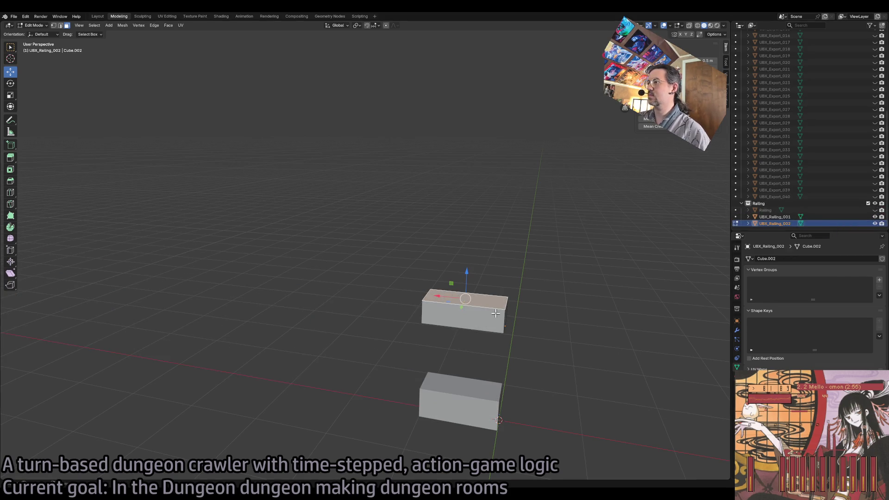
scroll(492, 313, down, 3)
click(496, 294)
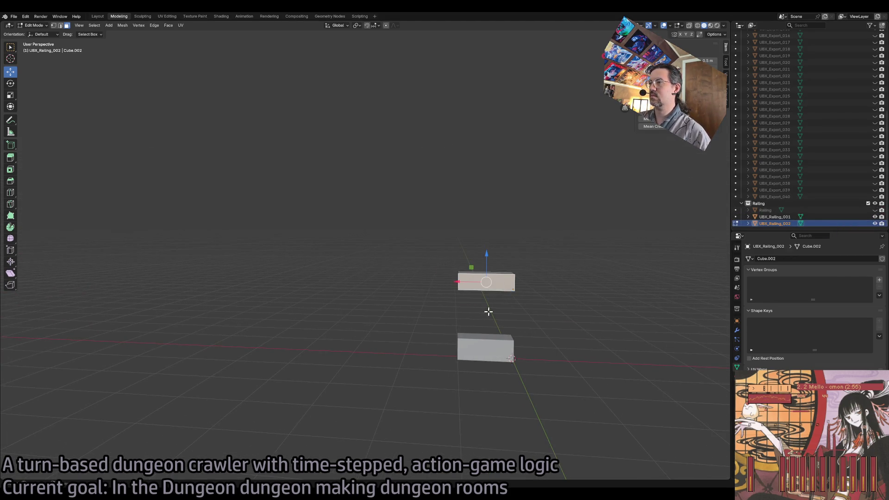
click(493, 351)
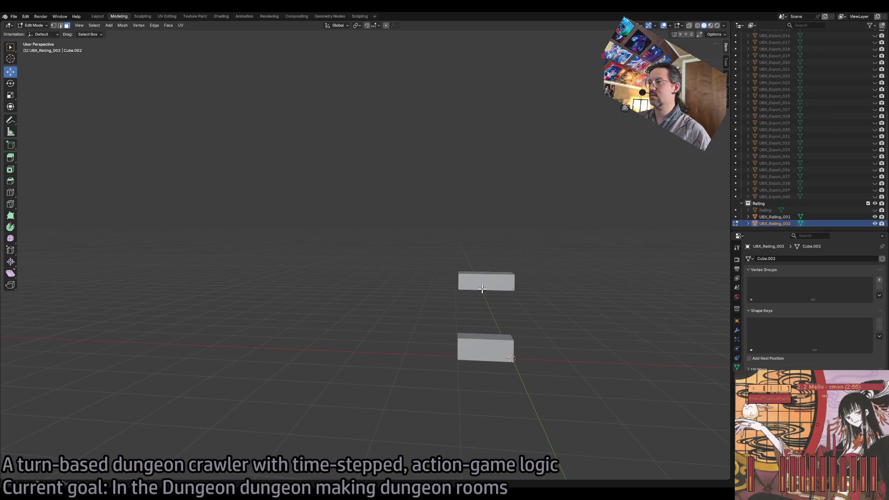
key(Tab)
shift+click(500, 349)
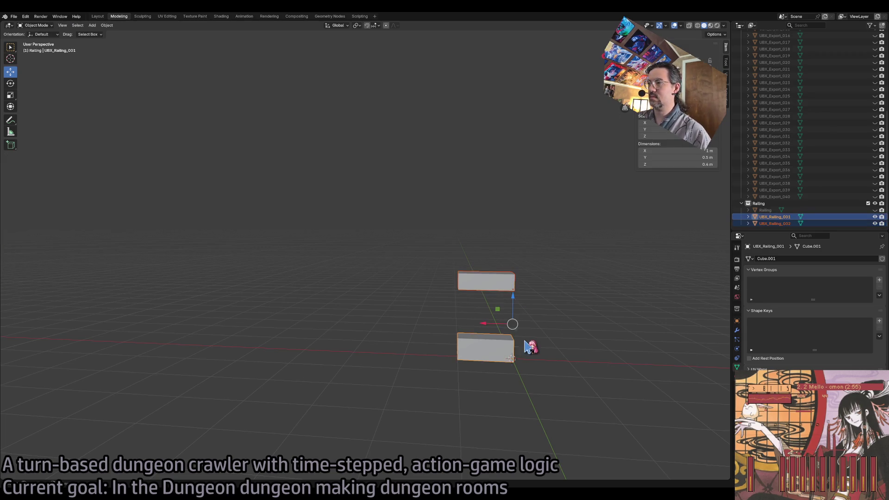
Duplicate the lower end block in place, keeping the main railing hidden
click(876, 210)
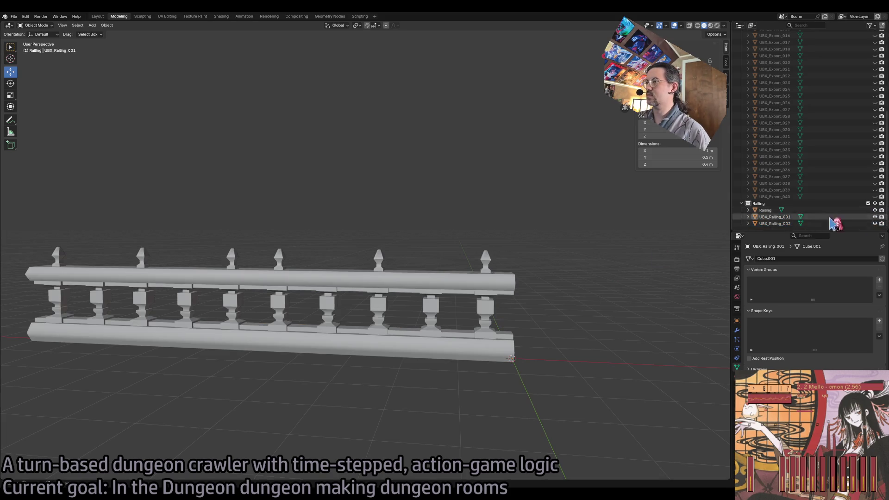
click(875, 210)
click(480, 357)
key(shift+d)
right_click(503, 354)
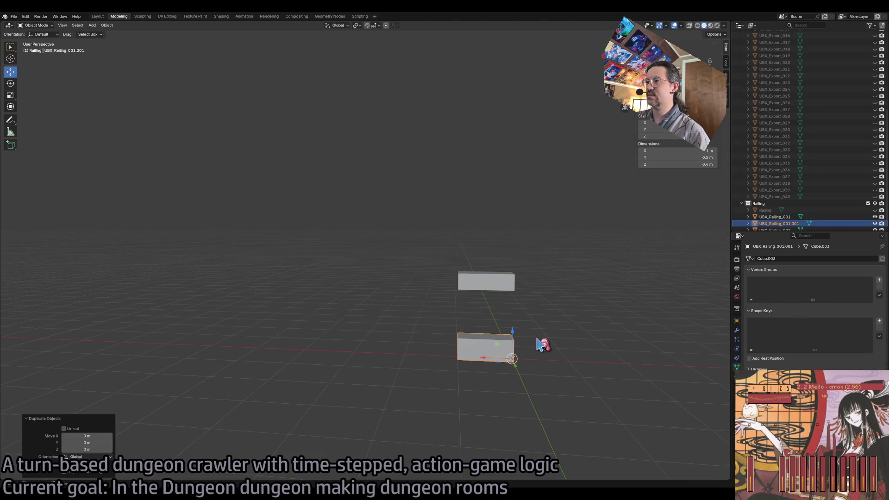
Name the duplicate UBX_Railing_003 in the outliner
key(KP_4)
key(KP_4)
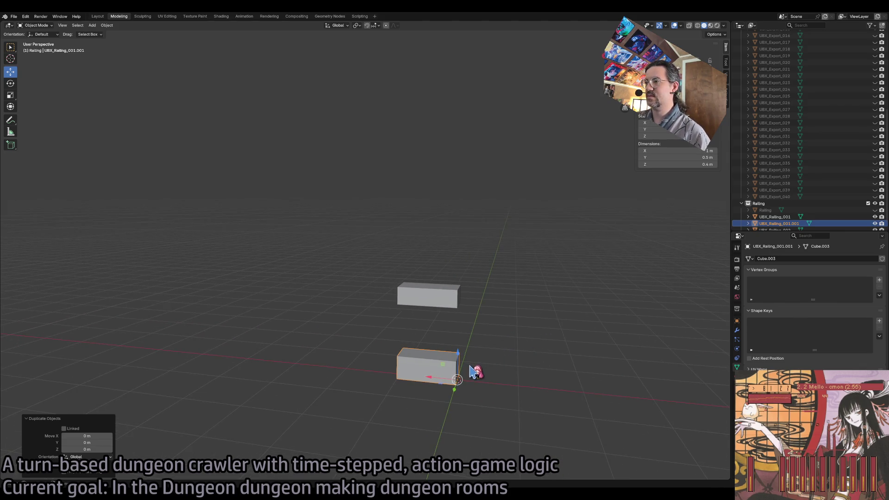
double_click(790, 224)
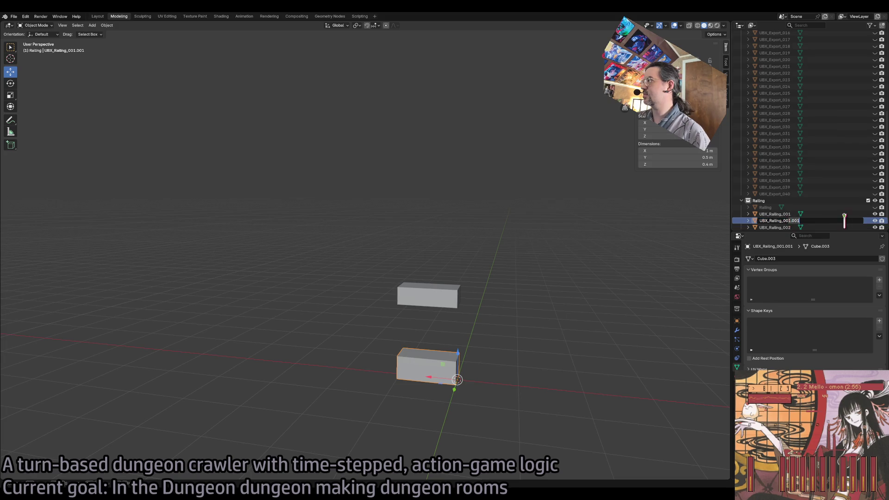
text(UBX_Railing_003)
key(Return)
key(KP_4)
key(KP_4)
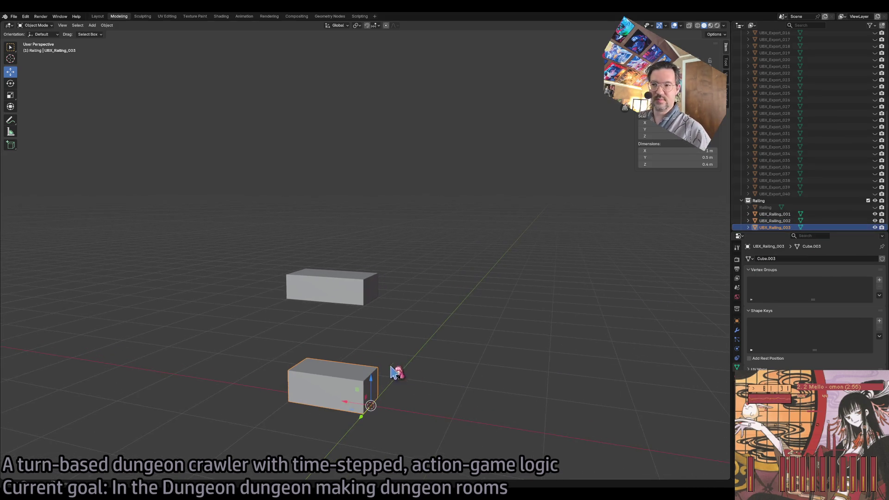
key(Tab)
click(370, 390)
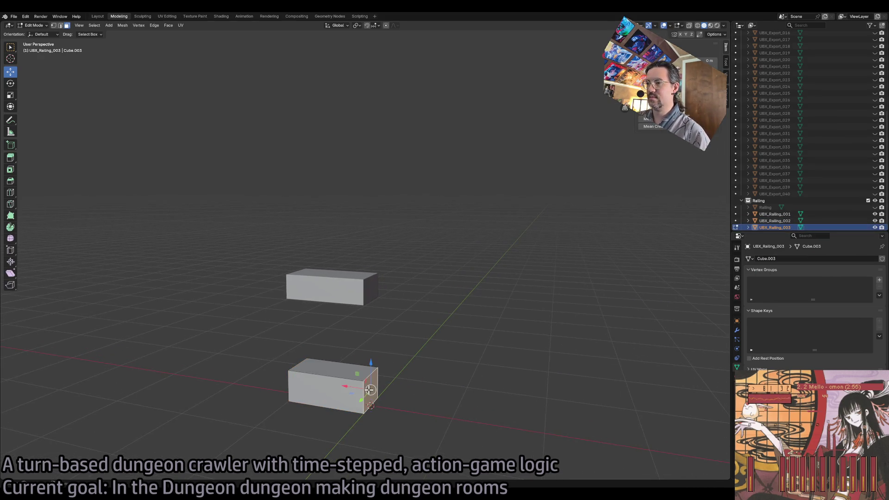
Isolate the main railing, stretch the block's end face along X and extend it upward into a post
click(874, 221)
click(875, 213)
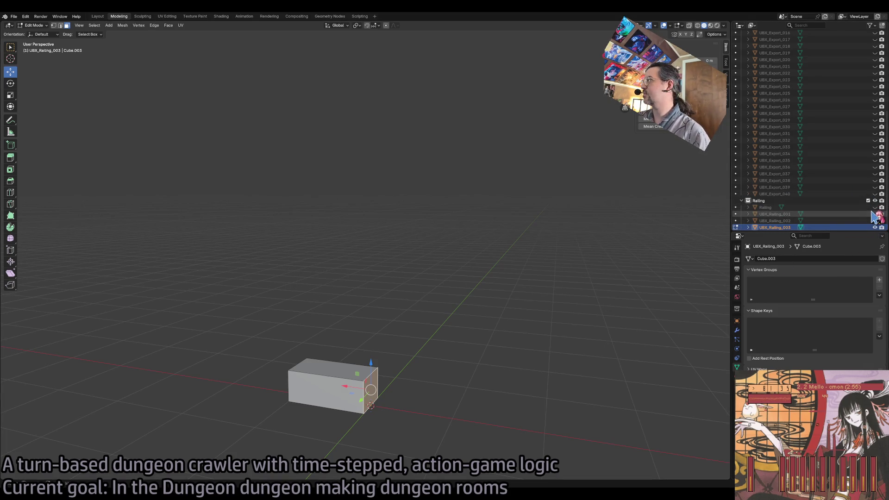
click(875, 207)
drag(345, 386, 330, 388)
scroll(337, 377, up, 6)
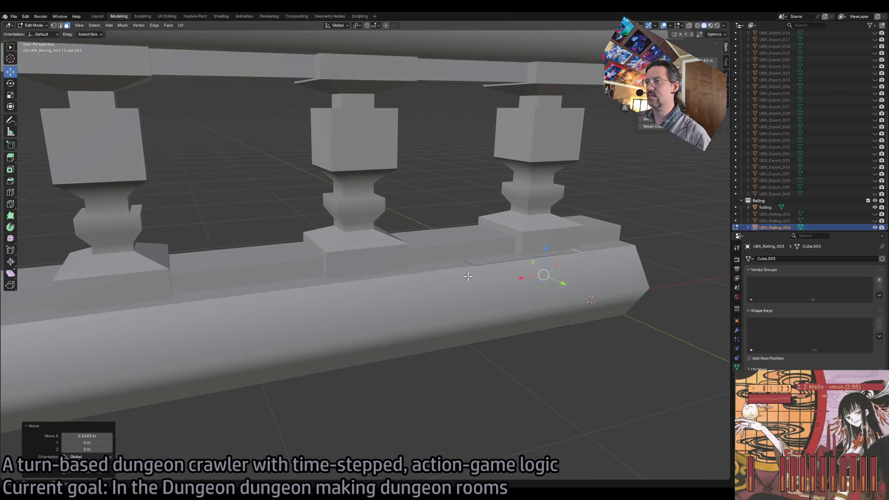
scroll(467, 277, down, 5)
drag(276, 300, 321, 299)
mouse_move(342, 271)
mouse_down()
mouse_move(357, 267)
mouse_move(360, 204)
mouse_move(346, 69)
mouse_up()
Select the post's front face and thin side strip, pushing the strip outward along Y
mouse_move(358, 193)
mouse_down()
mouse_move(365, 243)
mouse_move(332, 265)
mouse_up()
click(332, 266)
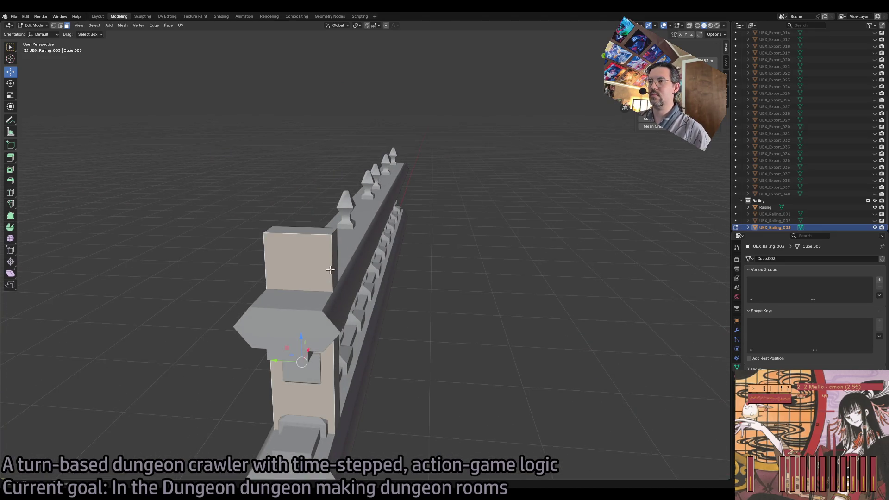
click(333, 326)
mouse_move(324, 358)
mouse_down()
mouse_move(283, 355)
mouse_move(310, 353)
mouse_up()
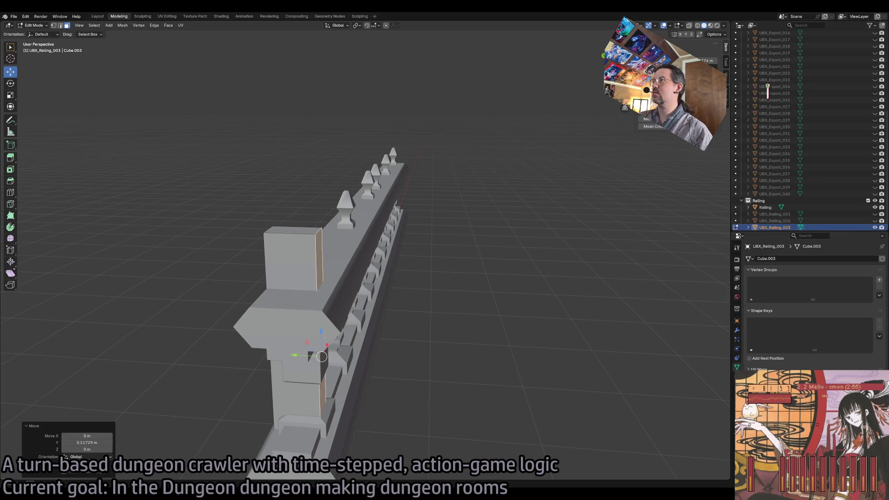
Try lowering the end post's top face, then step through undo/redo back to the taller, cone-finial version
drag(343, 280, 417, 273)
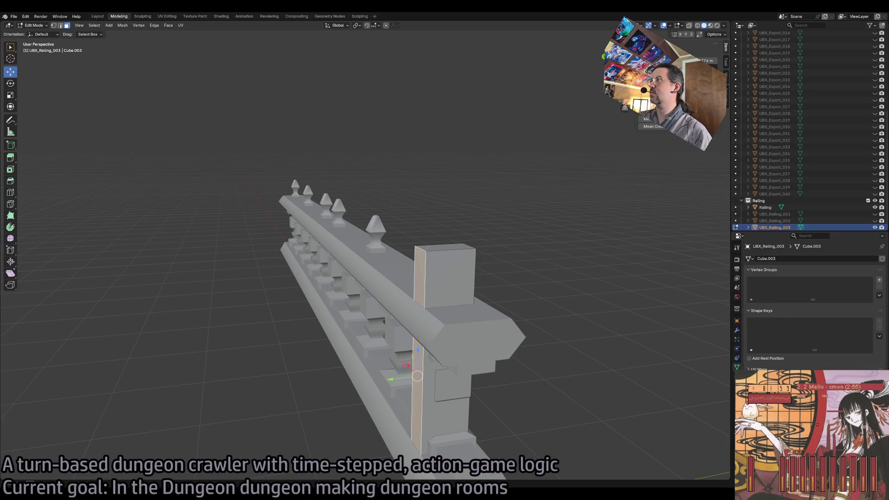
shift+click(417, 376)
click(452, 248)
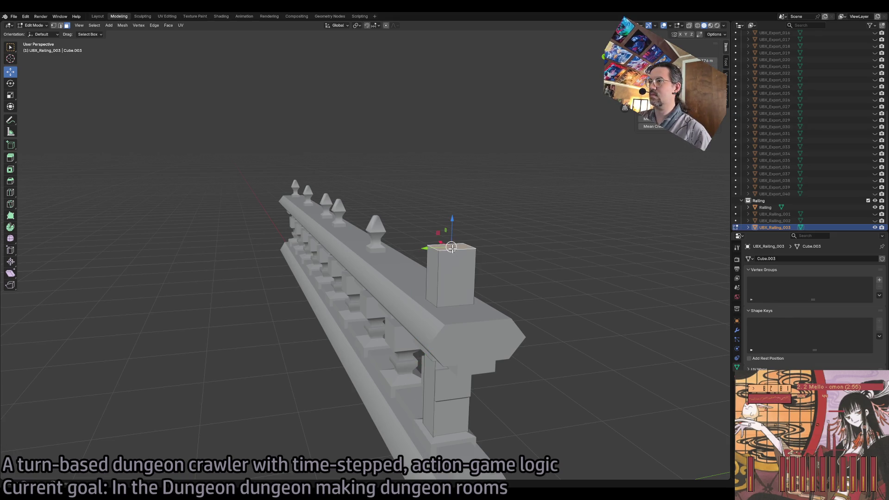
mouse_move(452, 234)
mouse_down()
mouse_move(448, 259)
mouse_move(448, 244)
mouse_up()
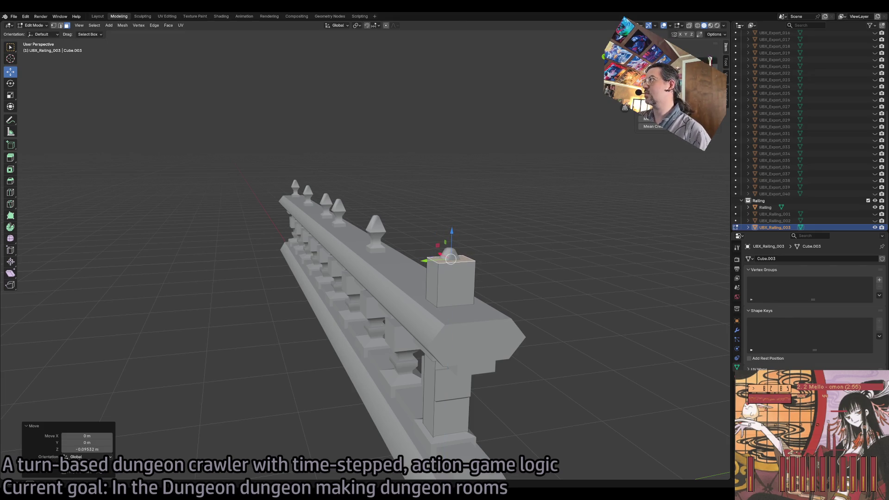
key(ctrl+z)
key(ctrl+shift+z)
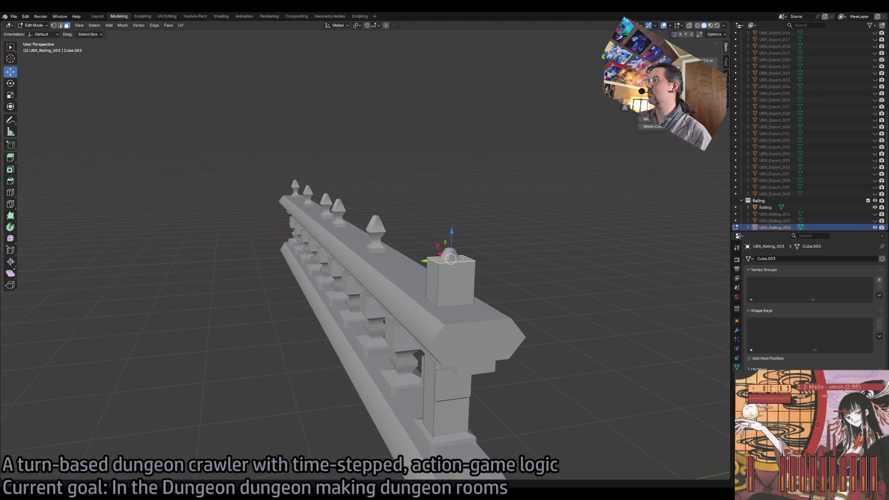
key(ctrl+shift+z)
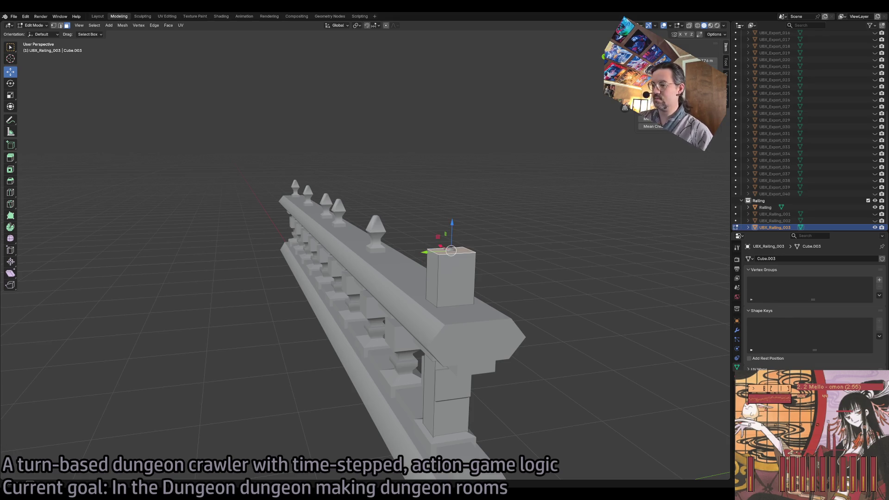
key(ctrl+shift+z)
Pull the post's side face loop inward along X, raise the post geometry, and exit Edit Mode
mouse_move(485, 270)
mouse_down()
mouse_move(494, 280)
mouse_move(467, 301)
mouse_move(408, 387)
mouse_move(439, 385)
mouse_up()
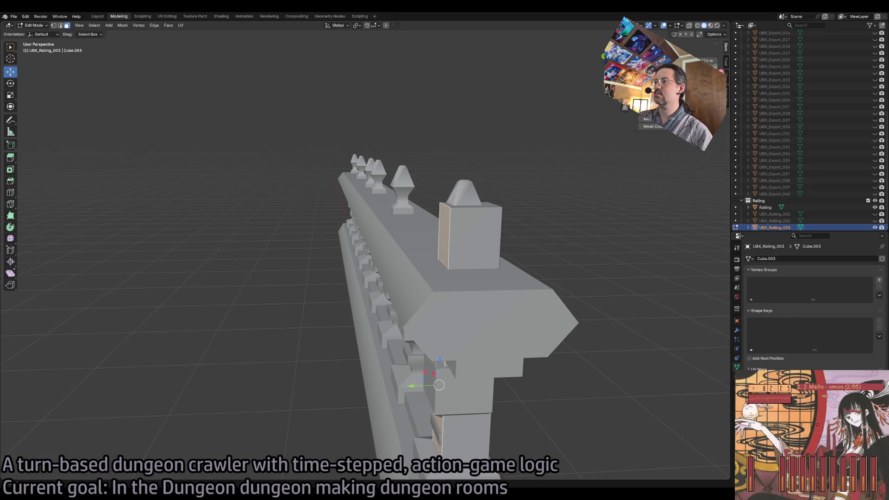
drag(526, 213, 467, 214)
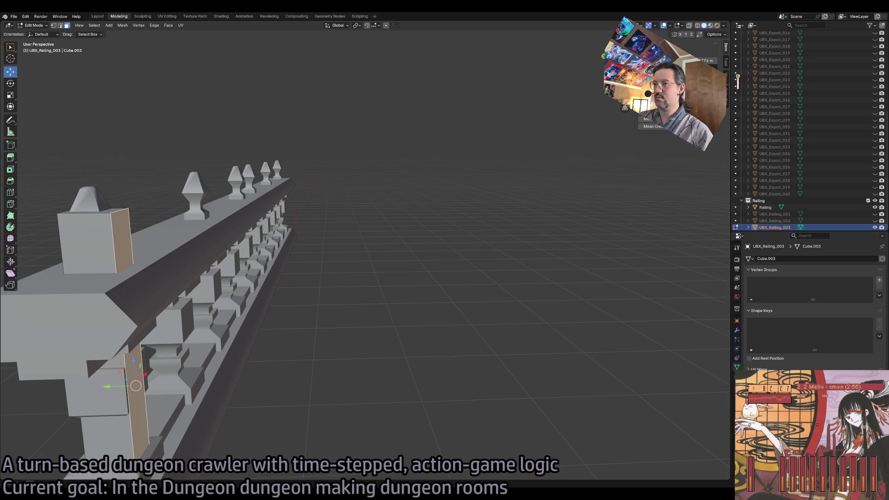
mouse_move(368, 251)
mouse_down()
mouse_move(292, 224)
mouse_move(323, 251)
mouse_move(370, 321)
mouse_up()
alt+click(371, 321)
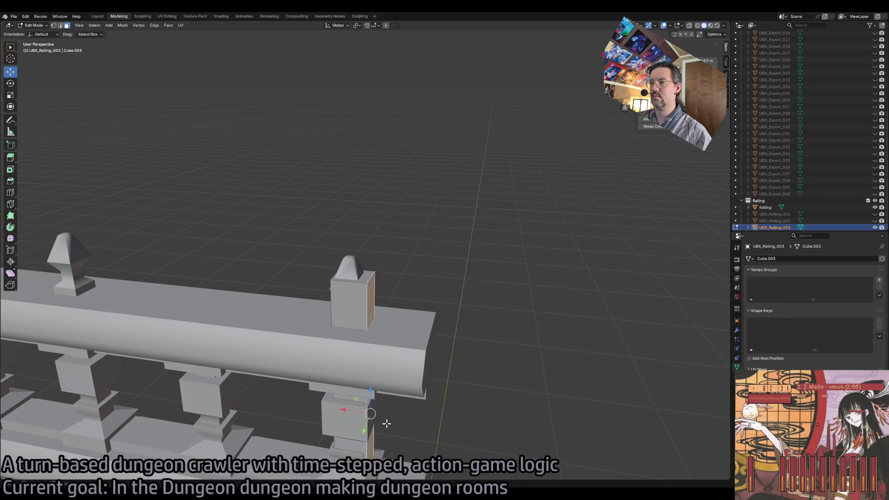
drag(352, 411, 345, 411)
mouse_move(324, 297)
mouse_down()
mouse_move(381, 282)
mouse_move(461, 218)
mouse_up()
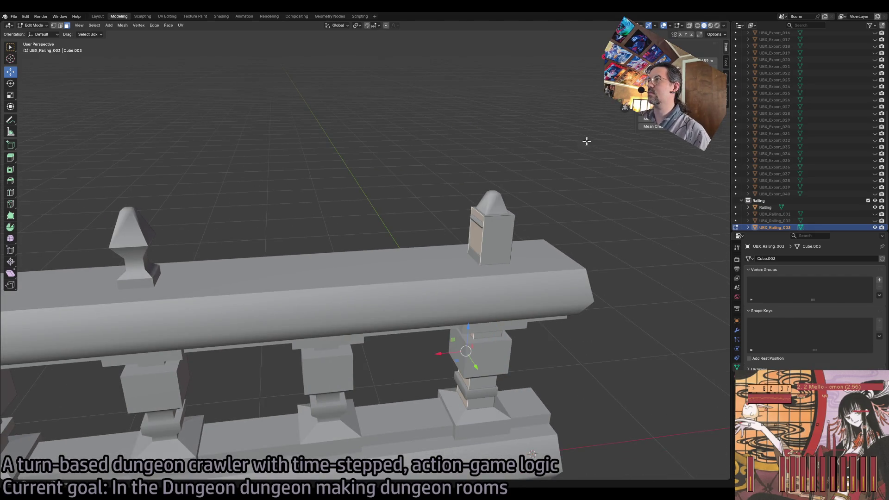
mouse_move(531, 296)
mouse_down()
mouse_move(512, 312)
mouse_move(521, 273)
mouse_move(498, 106)
mouse_up()
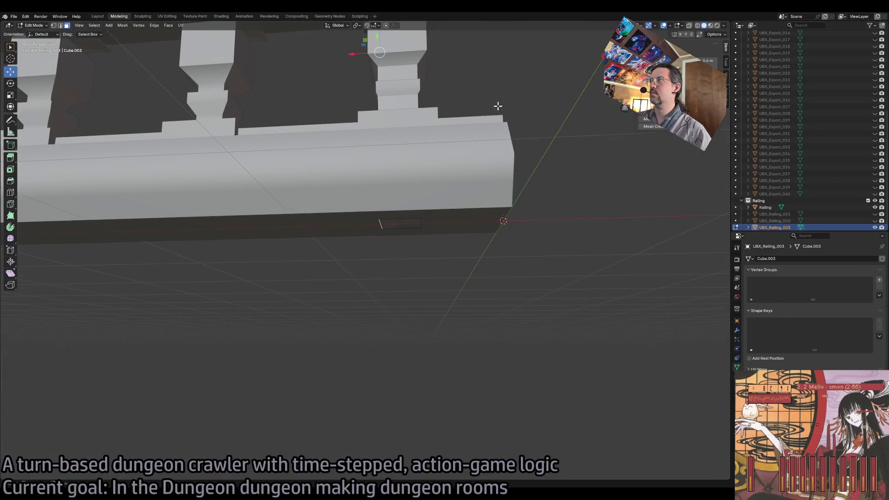
mouse_move(400, 221)
mouse_down()
mouse_move(424, 248)
mouse_move(385, 322)
mouse_up()
drag(388, 289, 391, 240)
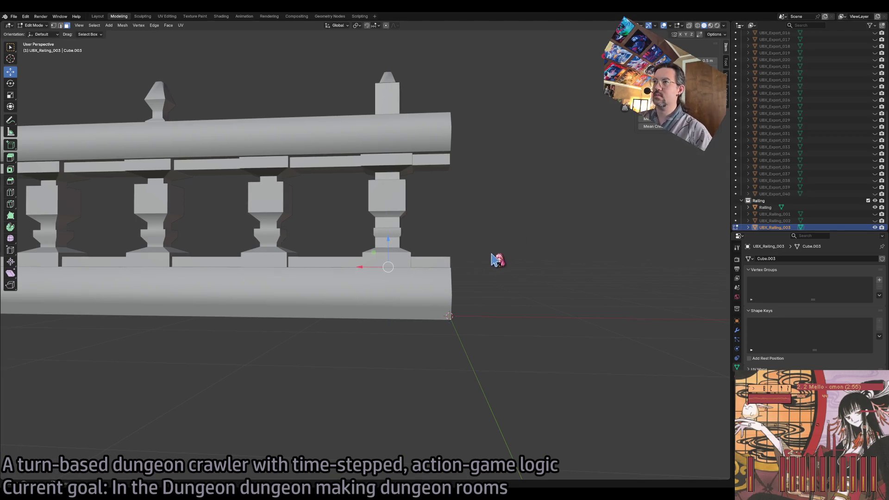
key(Tab)
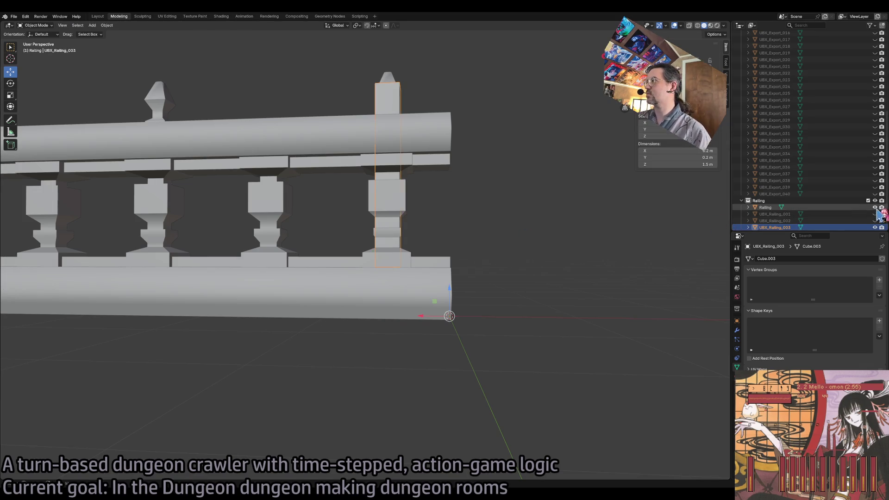
Show the base block and crossbar again and select the base, post and crossbar pieces together
key(shift+h)
click(846, 221)
click(874, 215)
click(875, 220)
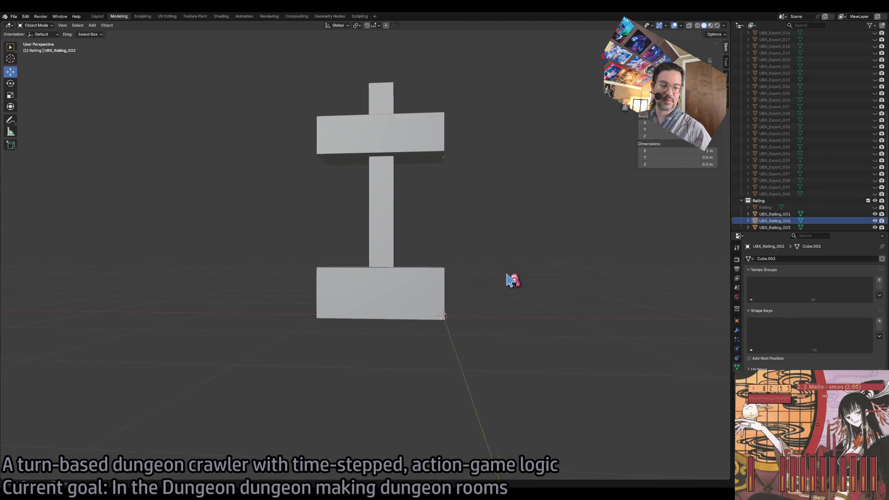
scroll(512, 273, down, 4)
click(433, 277)
shift+click(426, 255)
shift+click(404, 208)
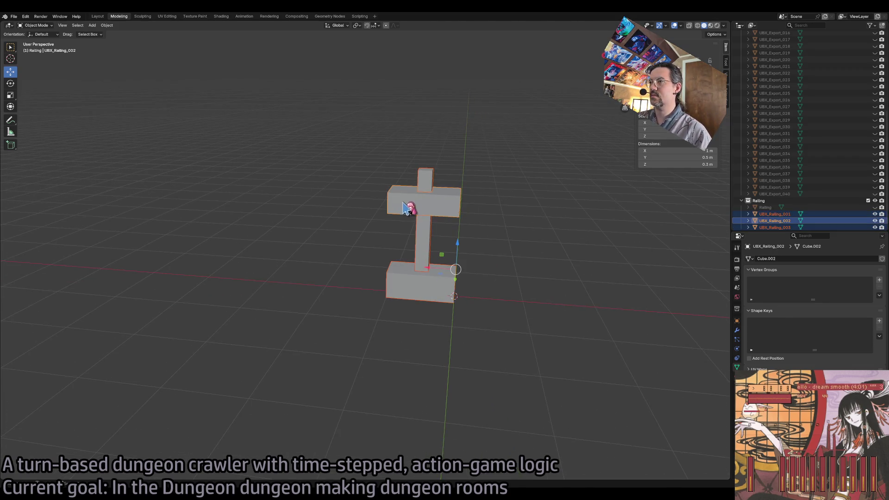
Duplicate the railing section and move the copy one metre along X
key(shift+d)
right_click(431, 271)
key(g)
key(x)
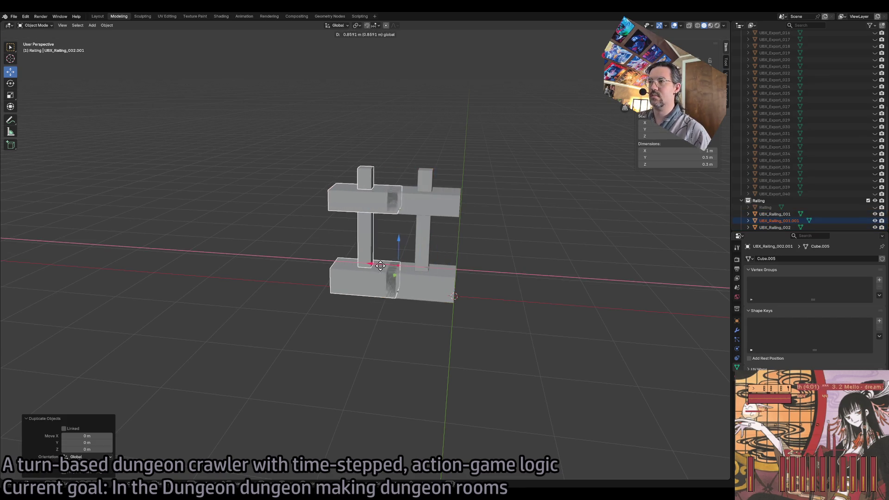
click(372, 269)
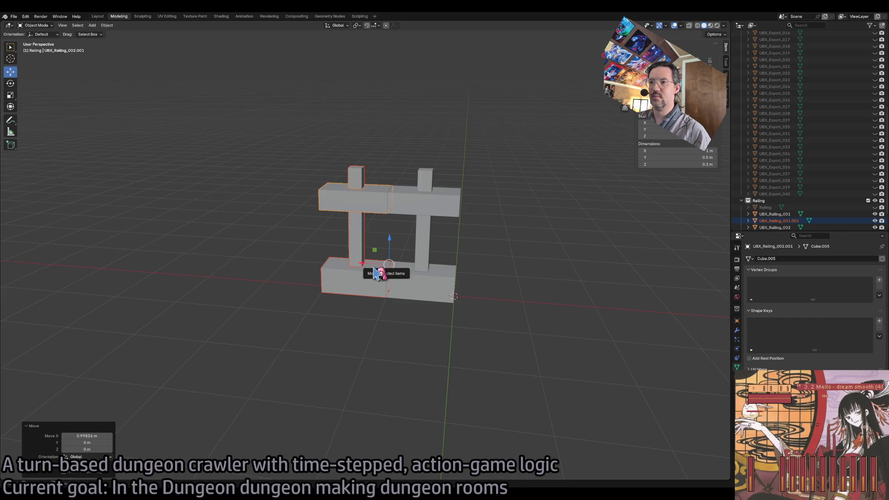
Add a second copy and slide it left along X beside the first
key(shift+d)
right_click(368, 263)
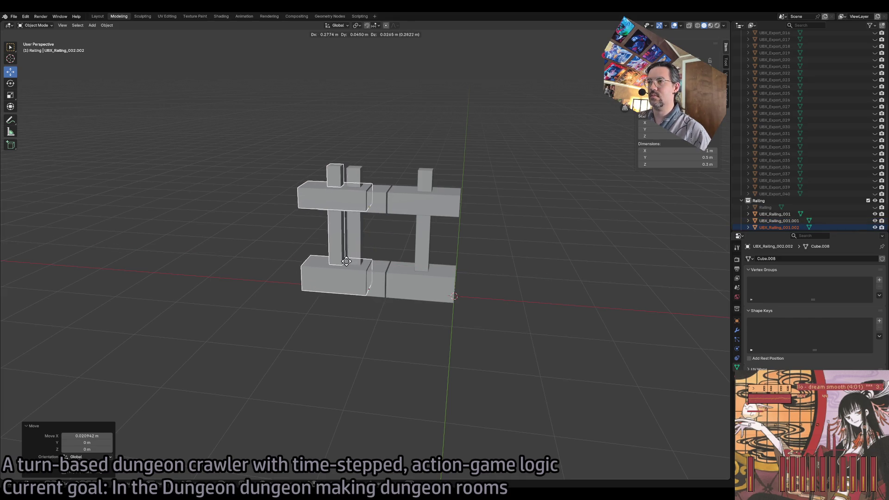
key(ctrl+z)
key(g)
key(Escape)
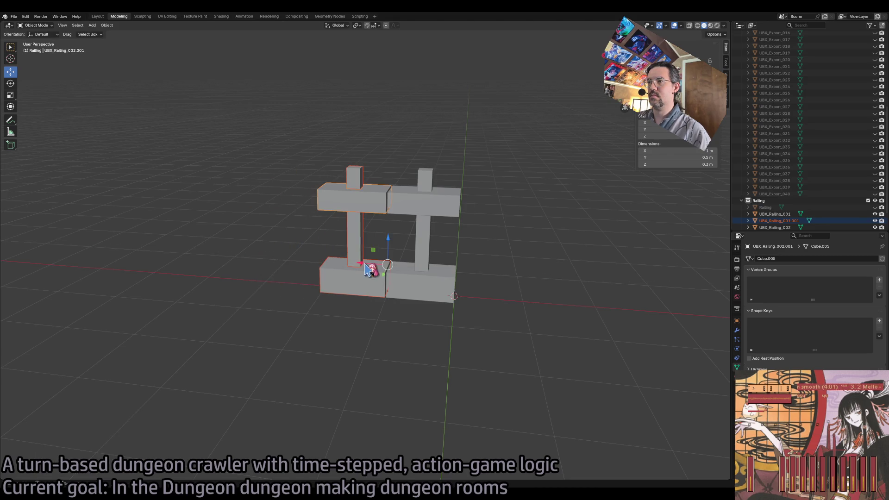
key(shift+d)
key(Escape)
drag(369, 263, 302, 257)
click(303, 259)
Place a third copy about one metre further left
key(shift+d)
click(305, 262)
key(ctrl+z)
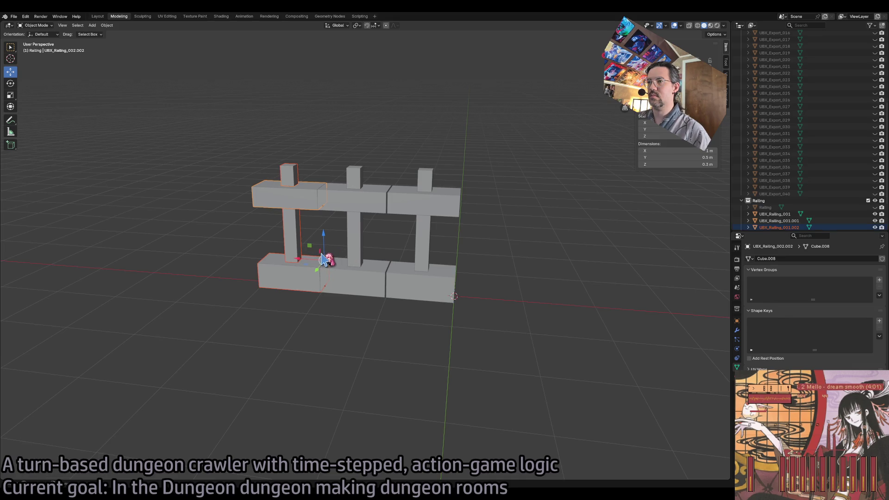
key(shift+d)
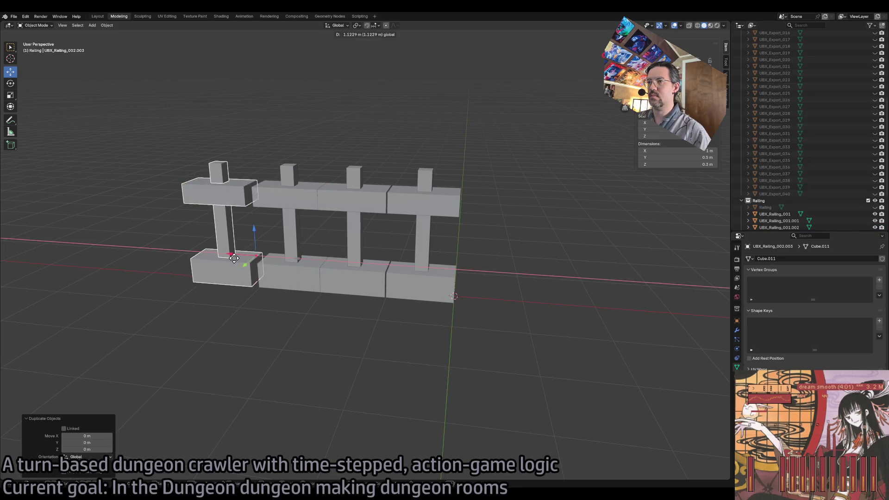
click(236, 258)
scroll(792, 132, down, 5)
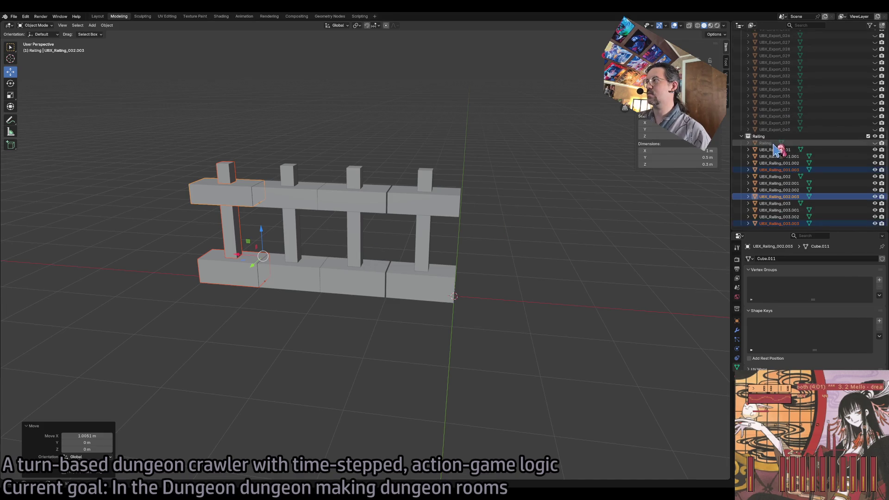
scroll(370, 277, up, 3)
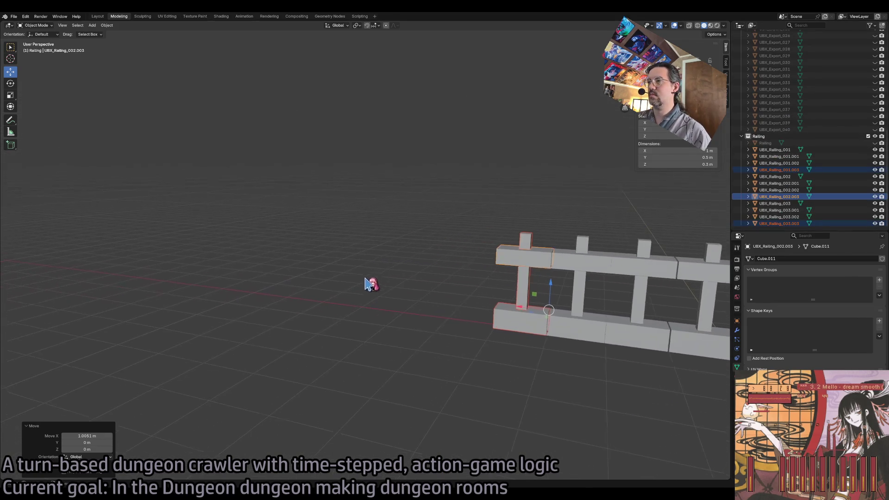
Add two more copies, each constrained to X and one metre further left
key(shift+d)
right_click(492, 298)
key(g)
key(x)
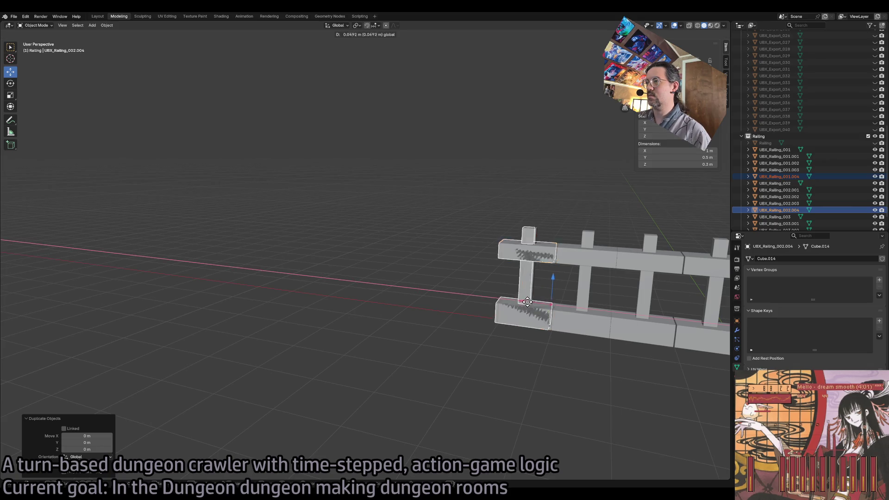
click(479, 300)
key(shift+d)
right_click(479, 300)
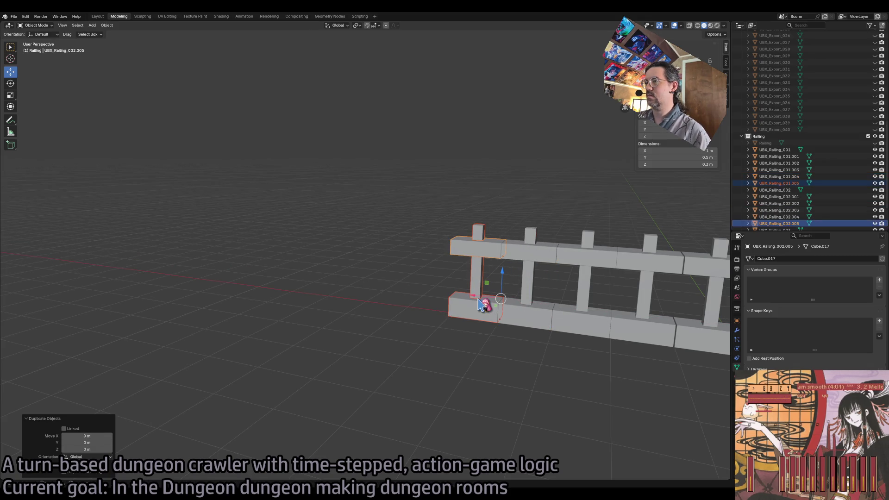
key(g)
key(x)
click(430, 294)
Add another copy one metre further left, briefly toggling the decorative Railing object's visibility
key(shift+d)
right_click(431, 296)
key(g)
key(x)
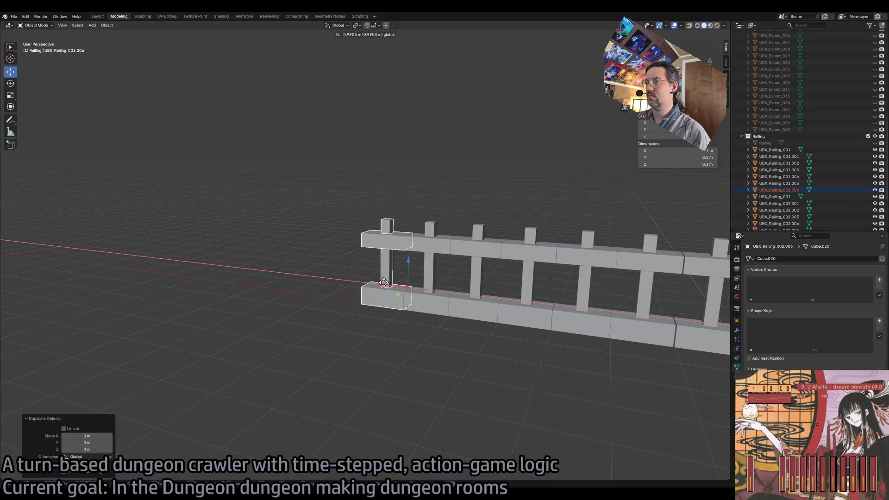
click(384, 283)
click(874, 143)
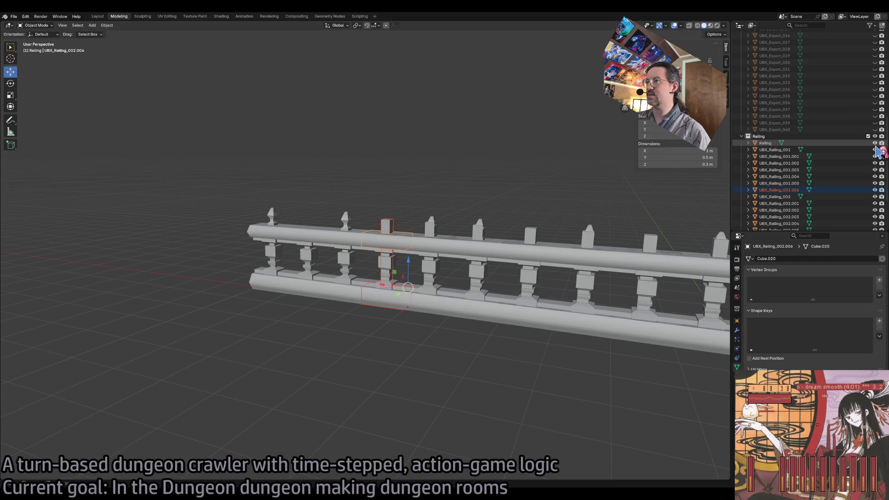
click(875, 143)
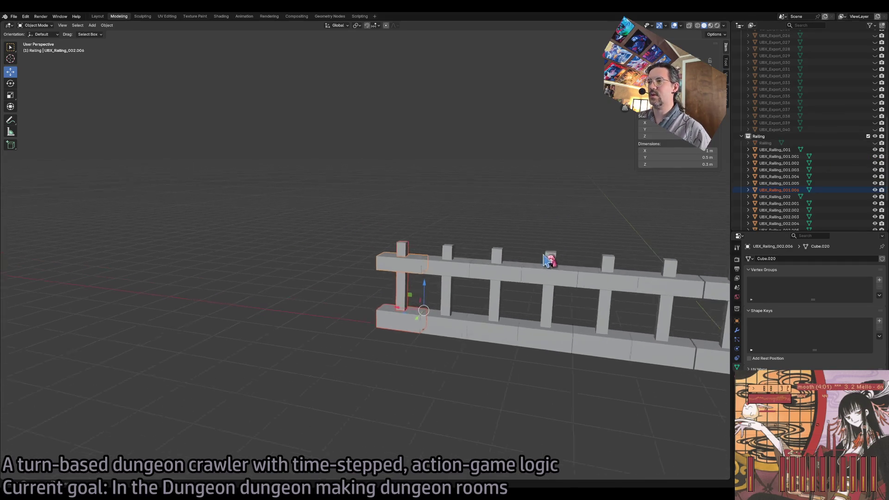
scroll(484, 298, up, 3)
Extend the row with two more copies shifted left along X
key(shift+d)
key(x)
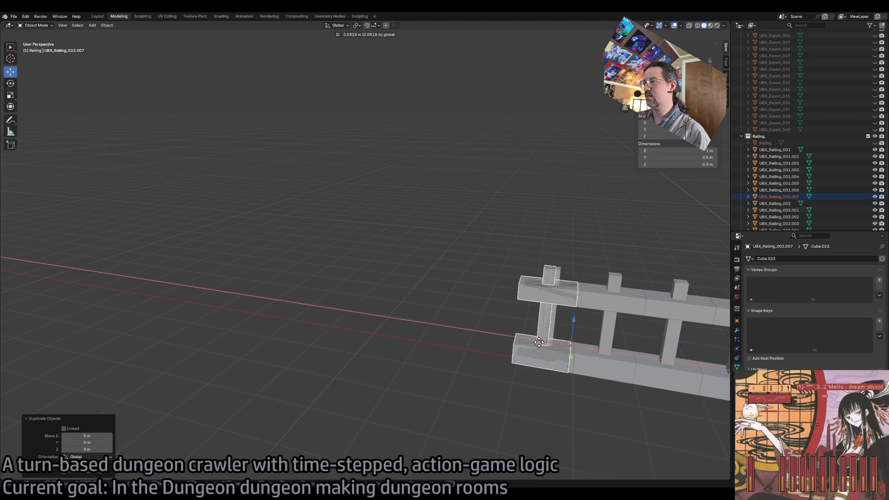
click(492, 330)
key(shift+d)
right_click(492, 331)
key(g)
key(x)
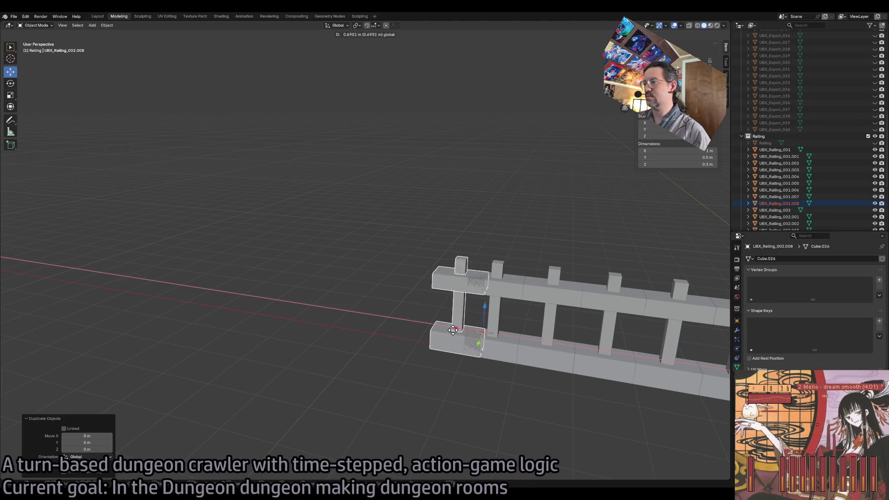
click(445, 332)
Place a final copy at the railing's end, then undo the last three duplicated pieces
key(shift+d)
key(x)
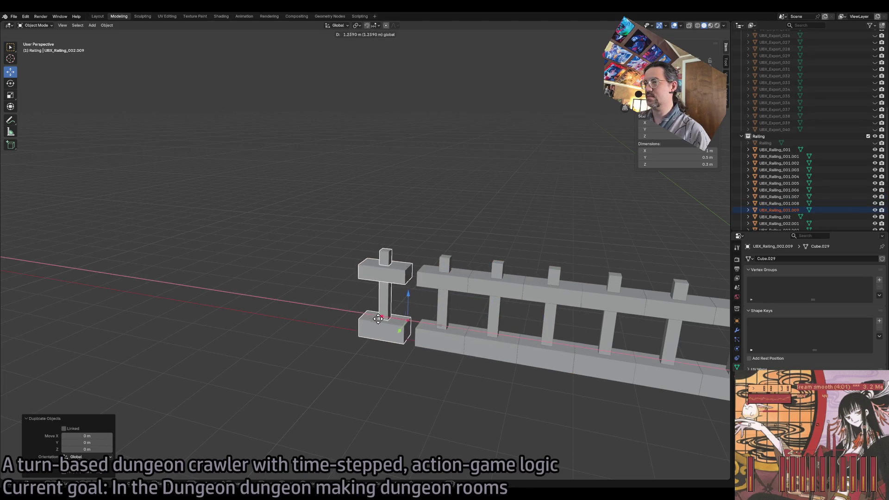
click(388, 317)
scroll(482, 351, right, 3)
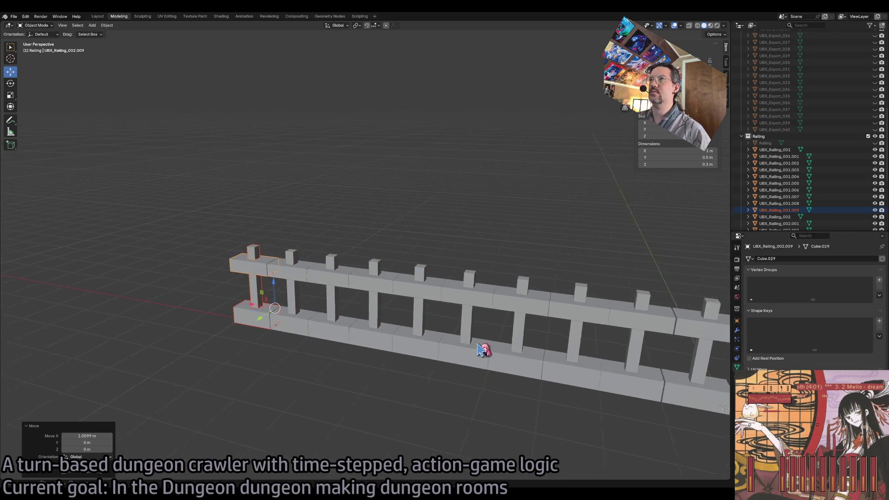
scroll(440, 301, down, 3)
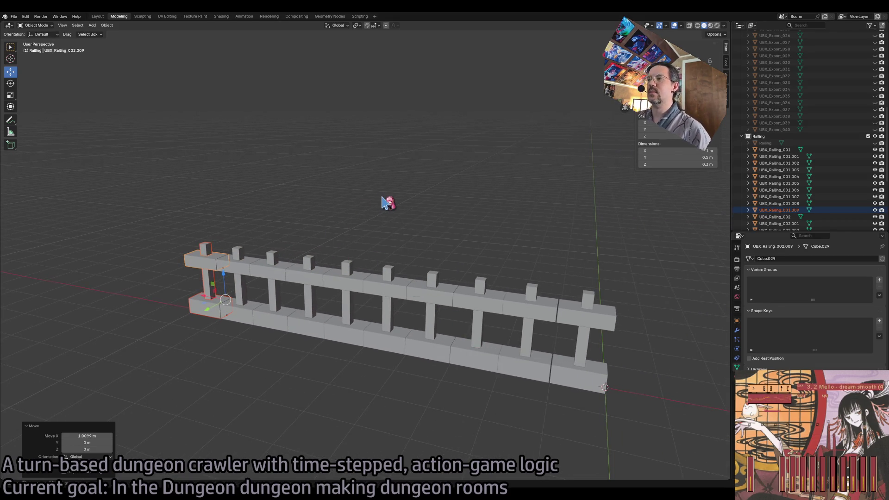
key(ctrl+z)
key(ctrl+z)
key(ctrl+z)
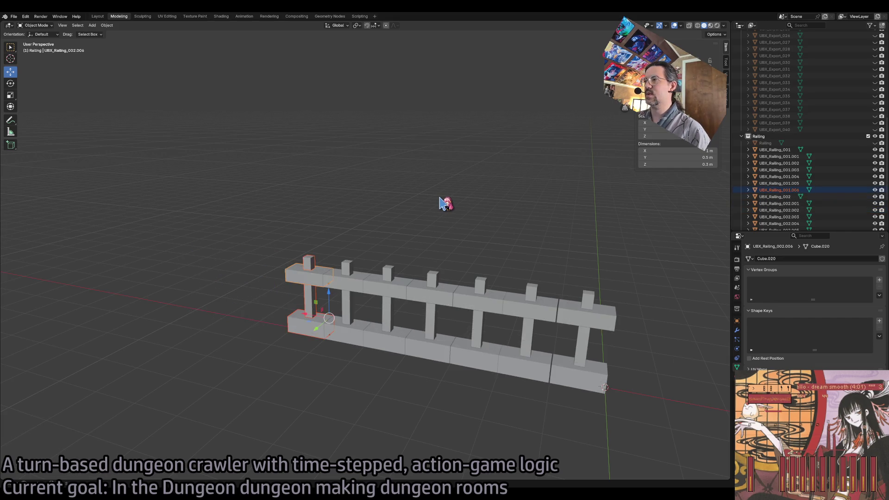
Redo to bring the full row of railing pieces back and select the rightmost end piece
key(ctrl+z)
key(ctrl+z)
key(ctrl+z)
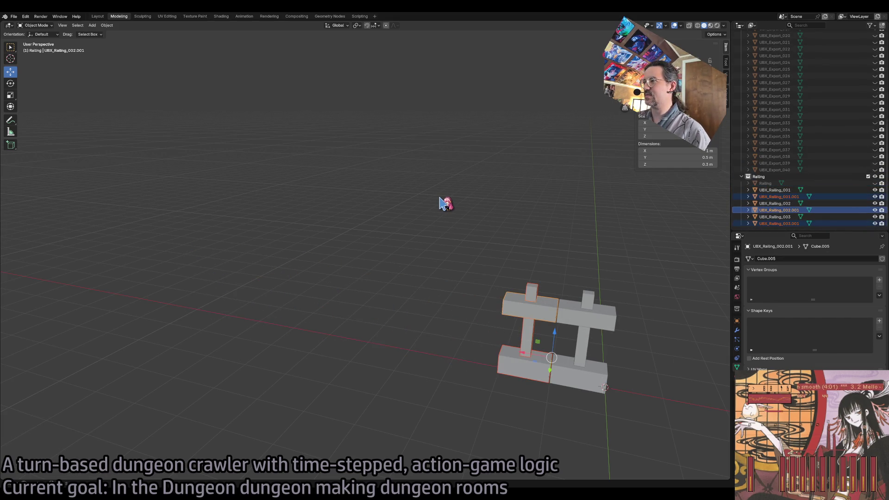
key(ctrl+shift+z)
key(ctrl+shift+z)
key(ctrl+shift+z)
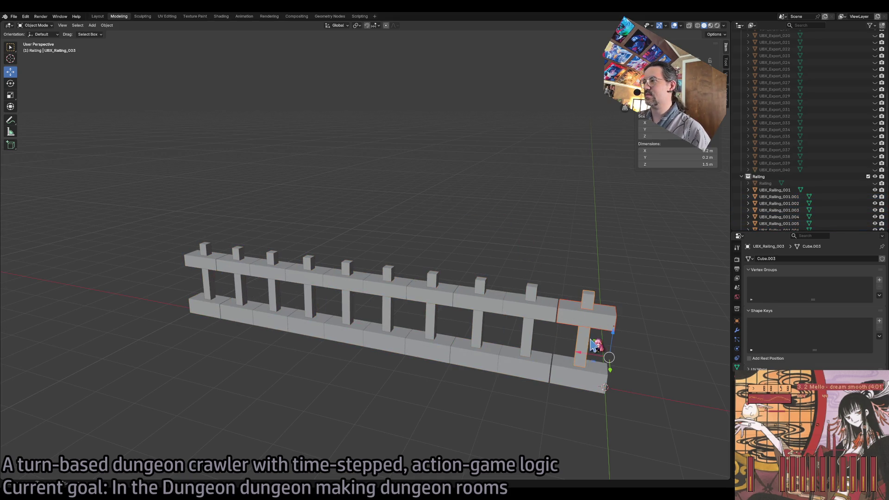
click(592, 354)
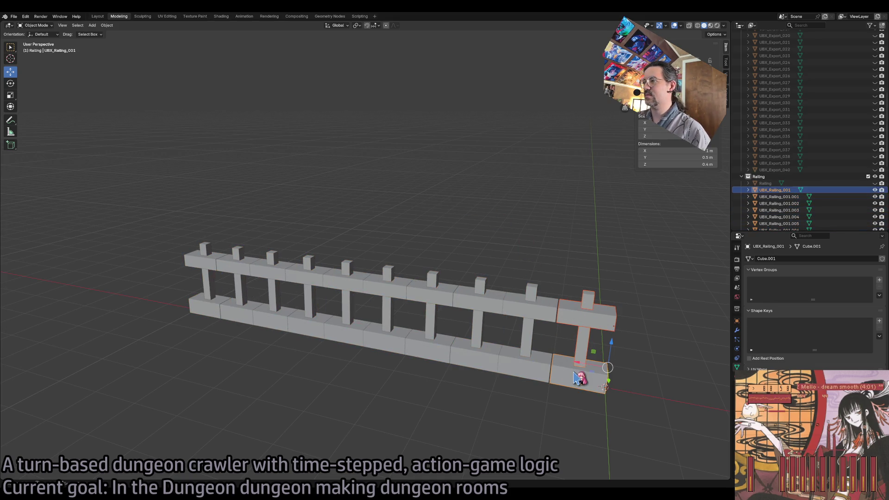
Set the Snap Base to Active in the snapping settings
click(377, 26)
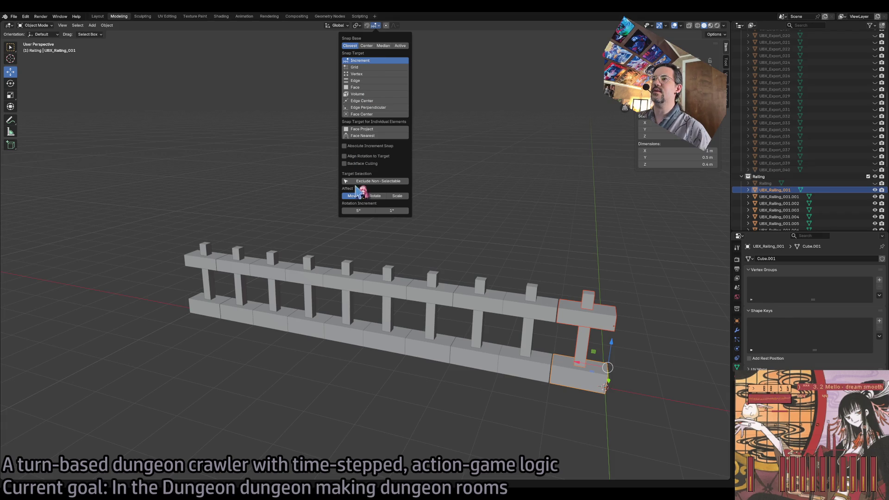
click(379, 25)
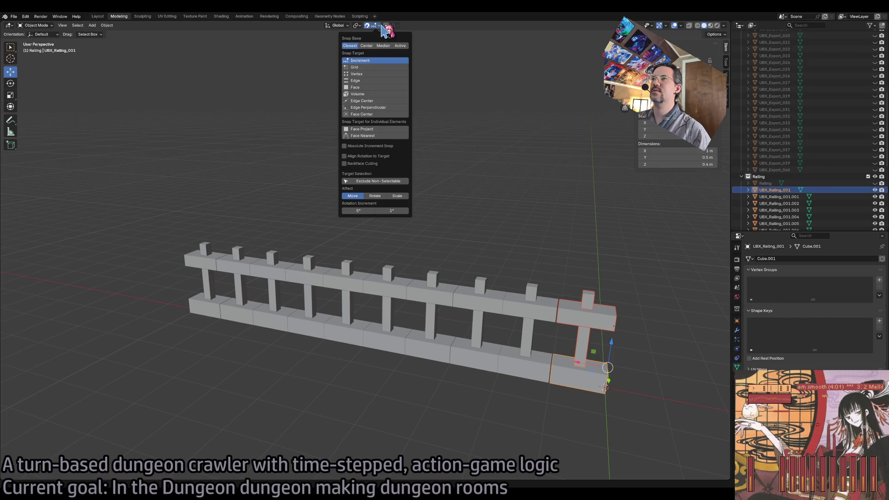
click(379, 26)
click(379, 26)
click(379, 26)
click(378, 27)
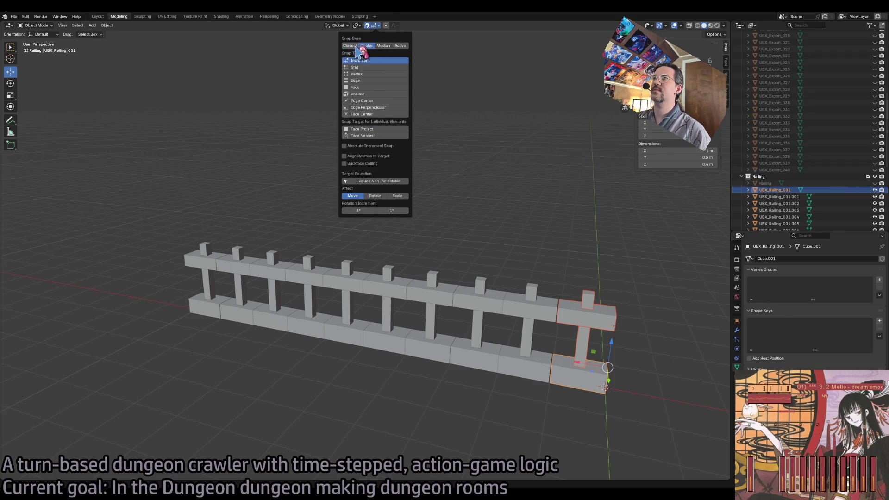
click(401, 47)
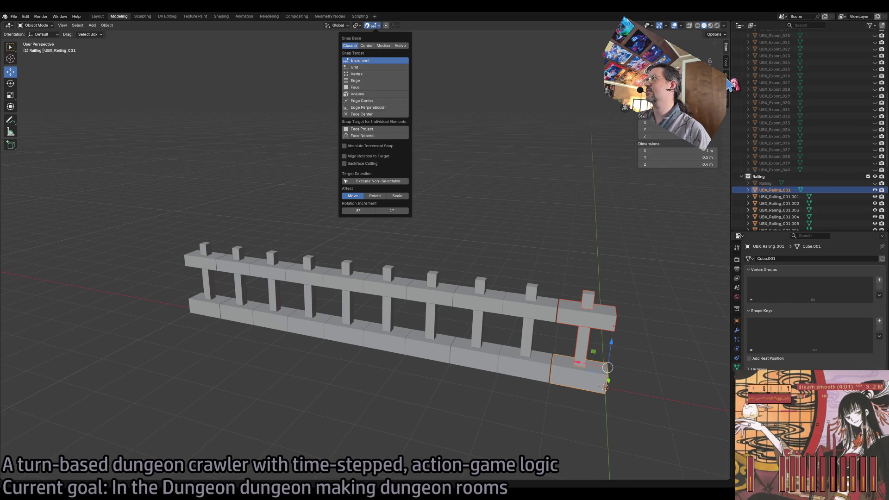
Check the sidebar's tool and view panels, reopen snapping, and slide the end piece along the railing
click(726, 63)
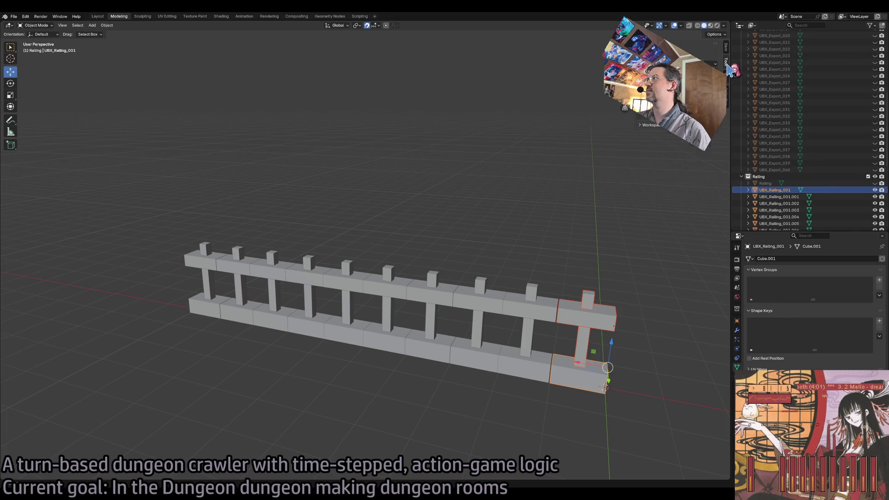
click(727, 82)
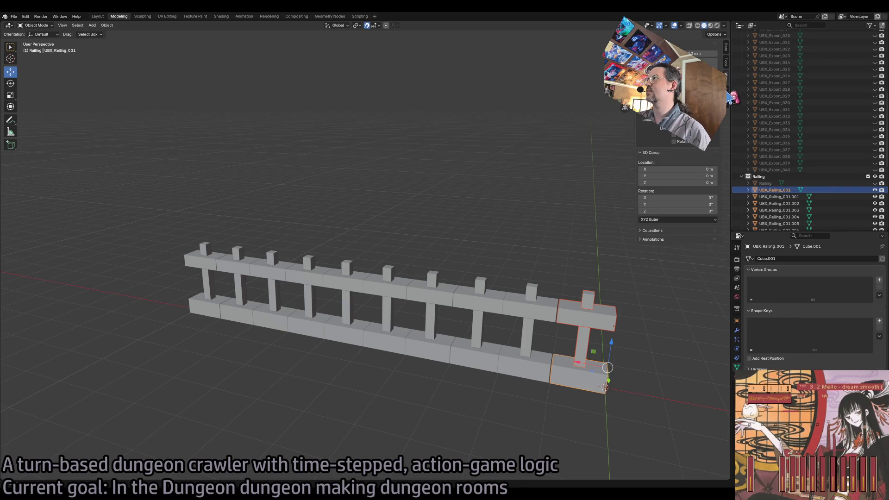
click(727, 92)
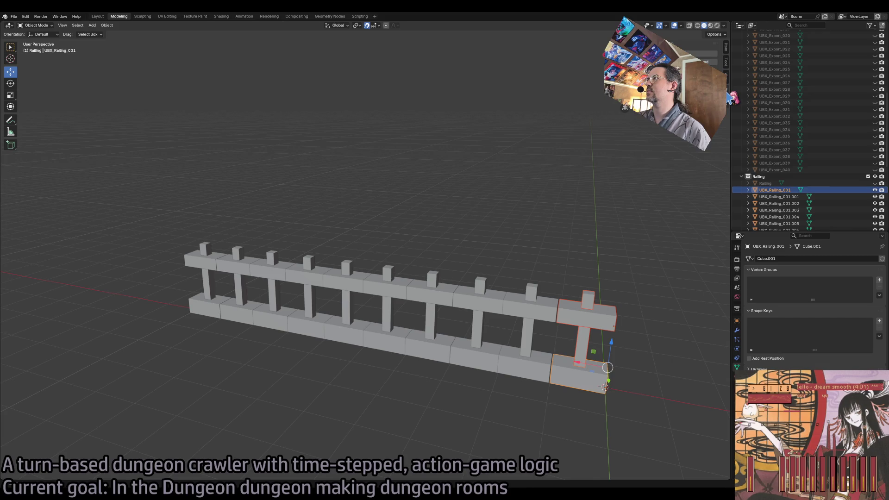
click(726, 47)
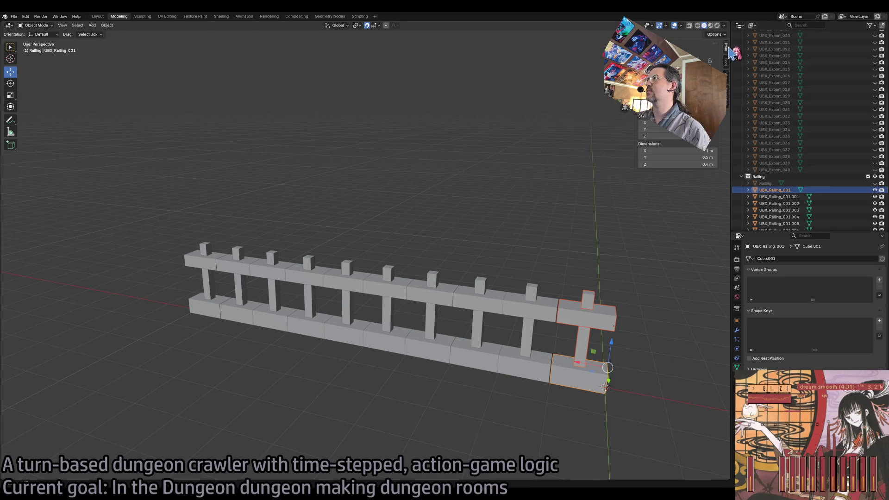
click(379, 26)
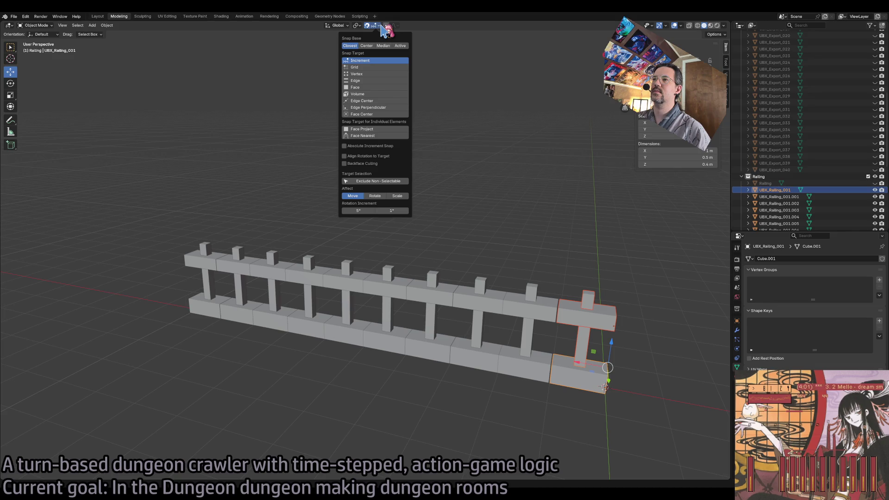
mouse_move(592, 372)
mouse_down()
mouse_move(403, 340)
mouse_move(611, 351)
mouse_move(396, 340)
mouse_move(180, 313)
mouse_move(502, 354)
mouse_move(607, 378)
mouse_move(623, 404)
mouse_up()
Cancel the move, then delete a middle railing piece and all copied lower rail pieces
click(234, 333)
key(ctrl+z)
click(535, 342)
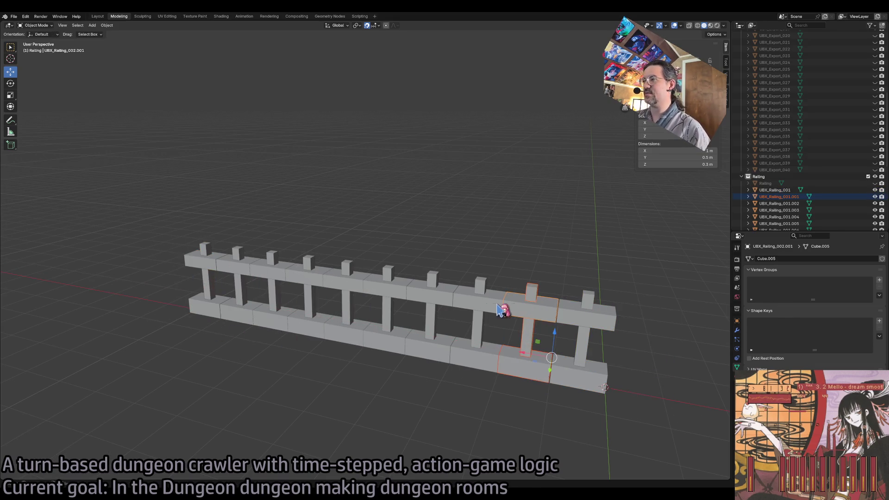
key(Delete)
click(783, 197)
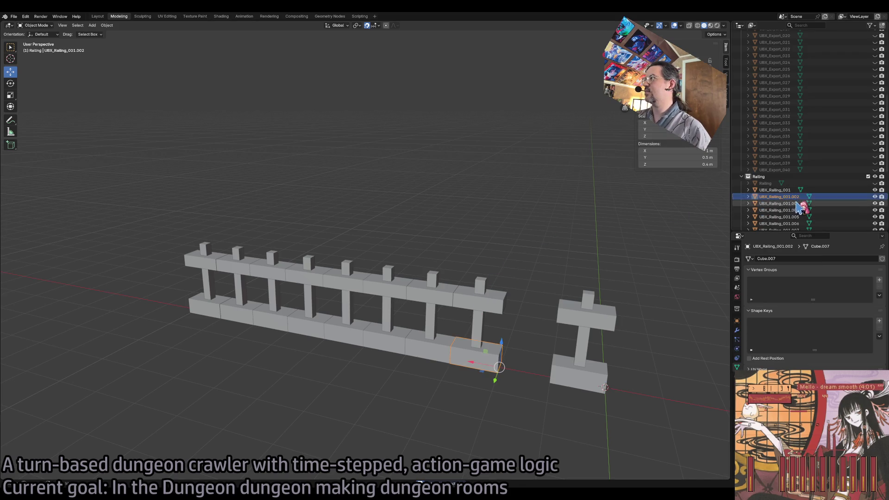
scroll(798, 208, down, 4)
shift+click(796, 205)
key(Delete)
Delete the copied upper rail pieces and all copied posts
click(793, 116)
shift+click(789, 163)
key(Delete)
click(783, 177)
shift+click(789, 224)
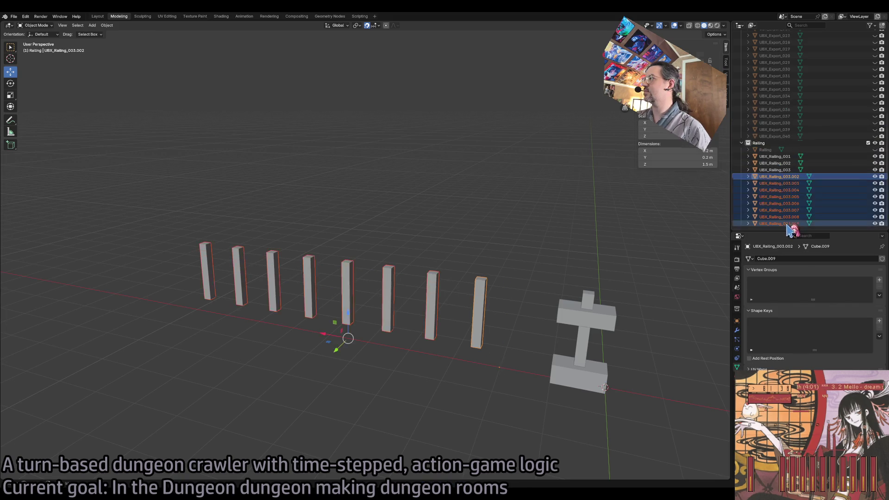
key(Delete)
Select the original end railing section and duplicate it with Shift+D
key(a)
shift+click(584, 384)
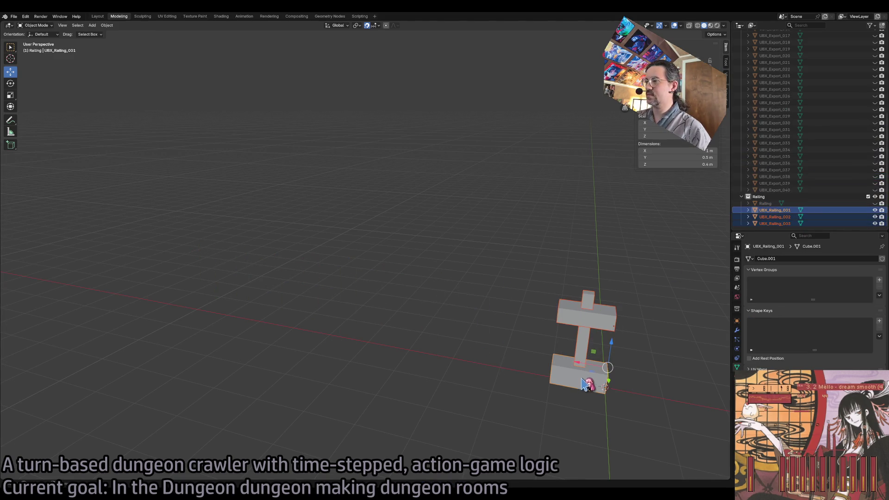
key(shift+d)
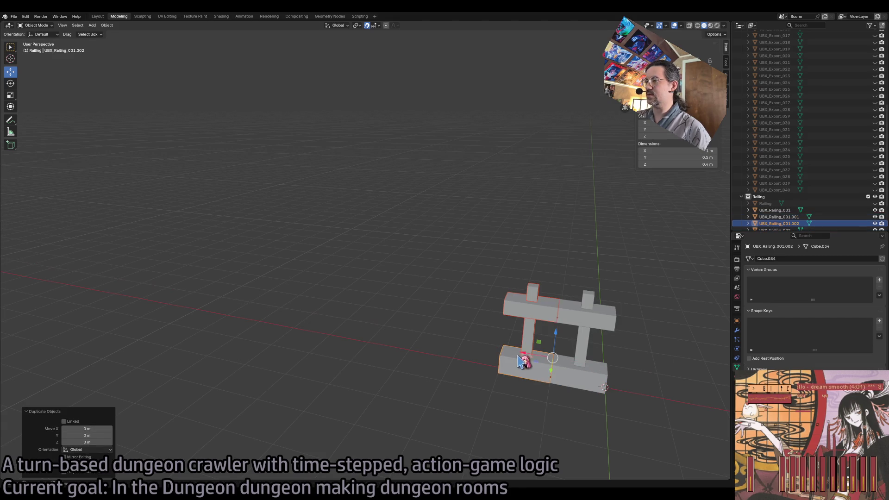
Duplicate the railing end section repeatedly, shifting each new copy 1 m to the left
key(g)
click(486, 355)
key(shift+d)
right_click(486, 355)
key(g)
click(439, 347)
key(shift+d)
click(393, 330)
key(shift+d)
click(357, 324)
key(shift+d)
click(307, 318)
key(shift+d)
right_click(311, 319)
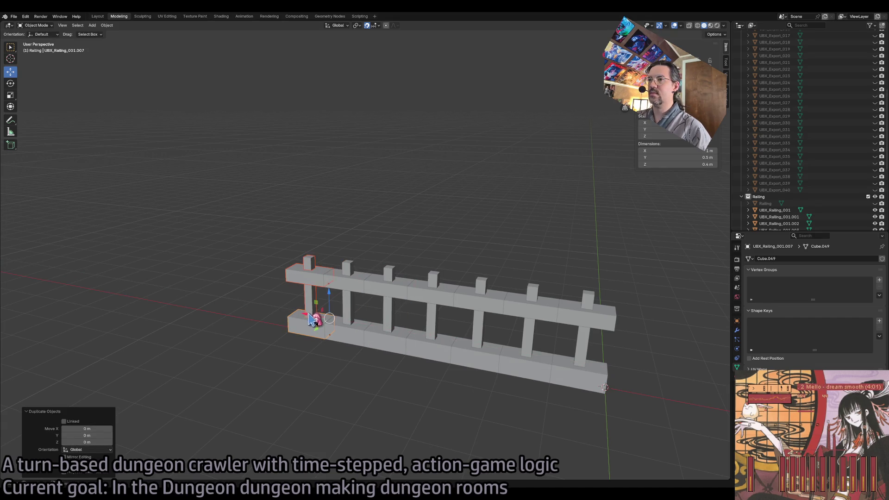
Add further end-section copies along the X axis, each 1 m further left, through UBX_Railing_001.009
key(g)
key(x)
click(257, 306)
key(shift+d)
key(x)
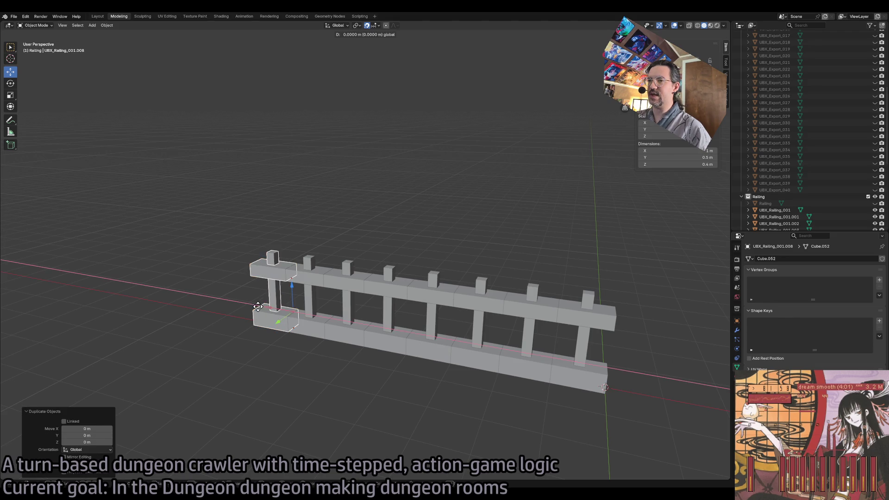
click(241, 309)
key(shift+d)
right_click(245, 310)
key(g)
key(x)
click(227, 304)
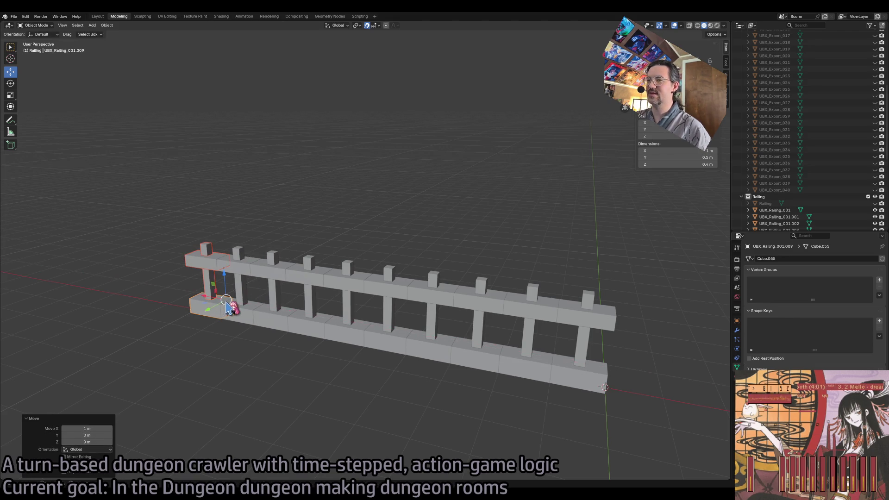
scroll(807, 220, down, 10)
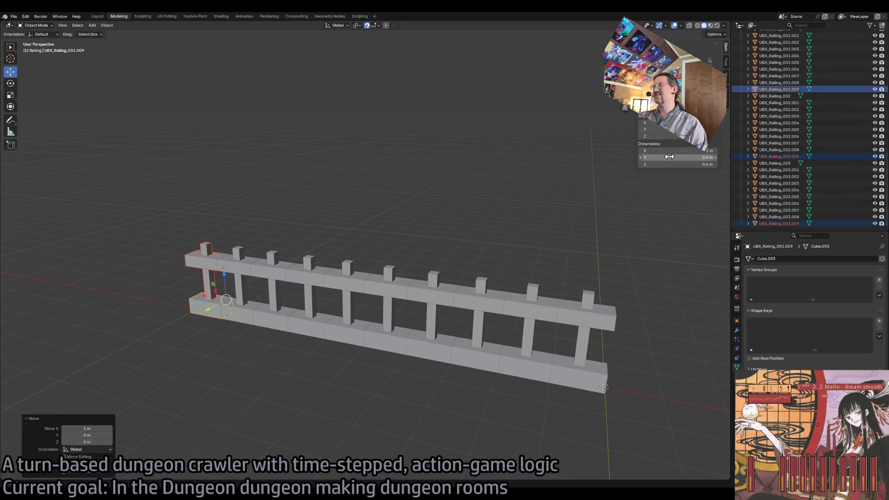
scroll(815, 115, up, 4)
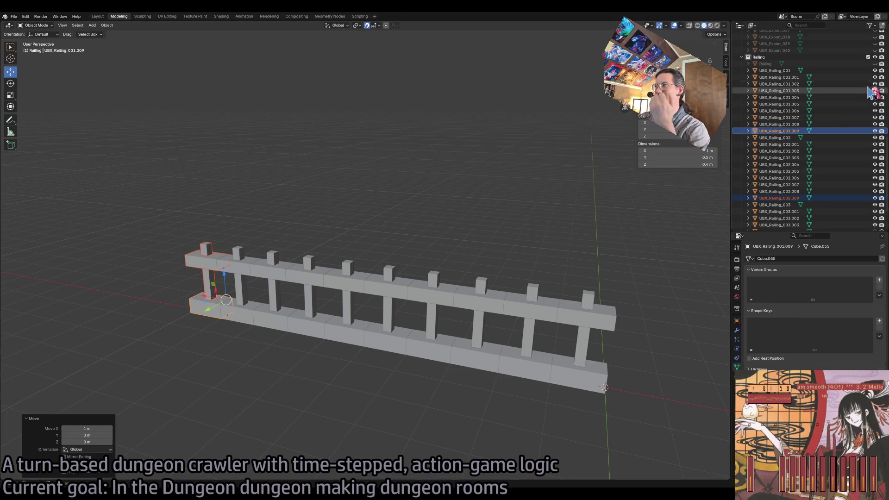
Rename the lower rail pieces UBX_Railing_006, UBX_Railing_007 and UBX_Railing_008
click(875, 63)
click(875, 64)
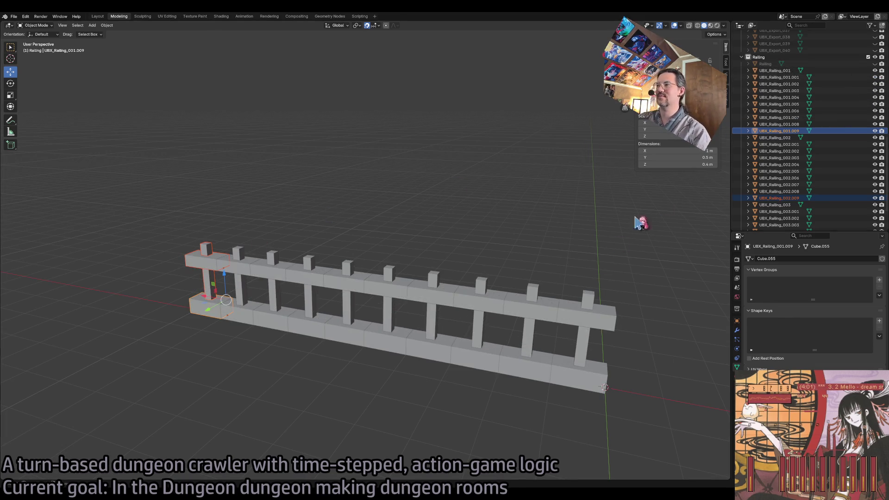
mouse_move(589, 284)
mouse_down()
mouse_move(621, 294)
mouse_move(530, 318)
mouse_up()
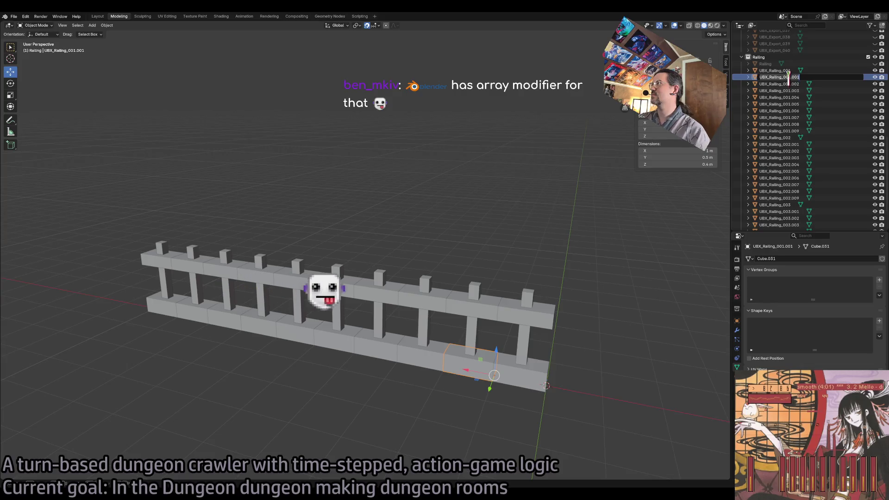
click(790, 84)
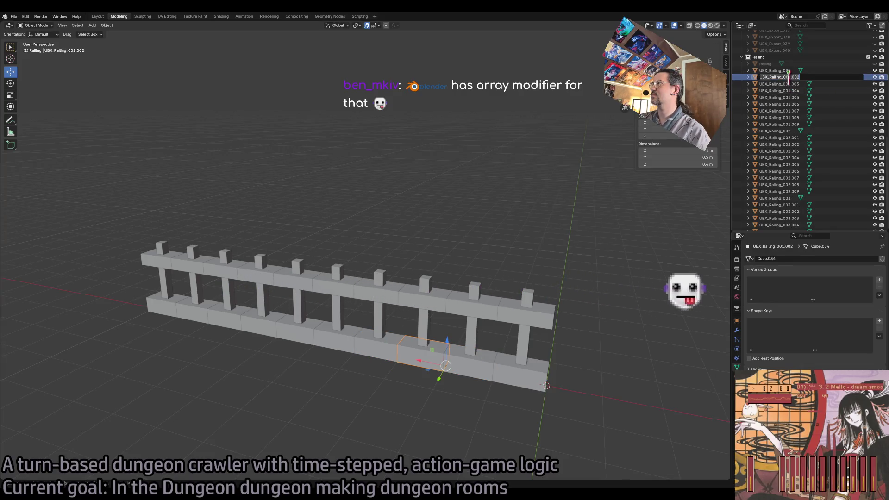
drag(789, 79, 791, 84)
double_click(787, 77)
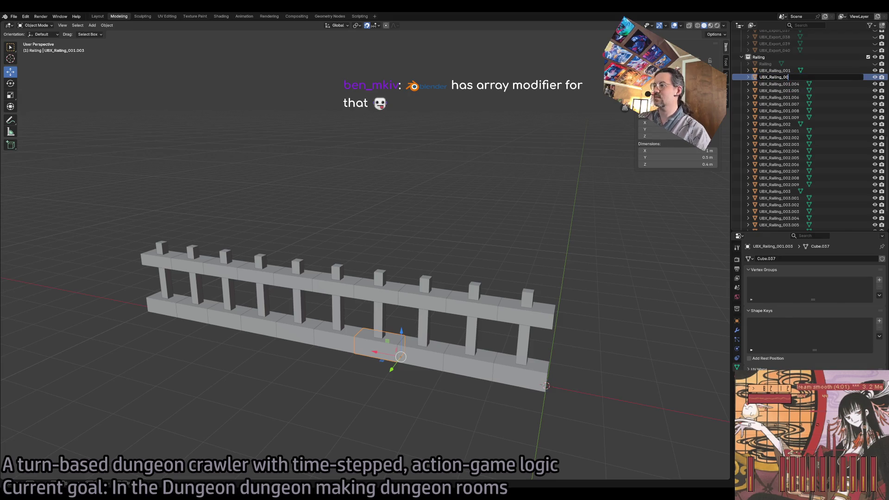
key(Return)
double_click(790, 77)
key(BackSpace)
key(BackSpace)
key(BackSpace)
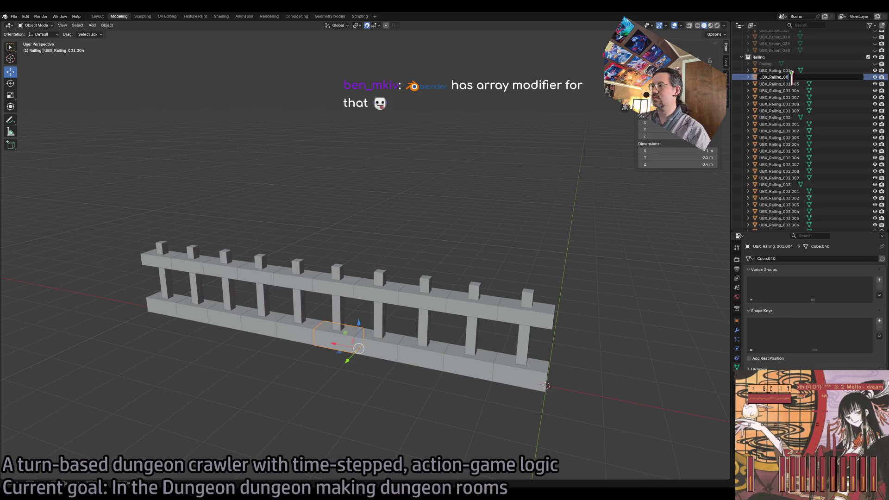
key(Return)
double_click(780, 77)
key(BackSpace)
key(BackSpace)
key(BackSpace)
key(Return)
Rename the next rail pieces UBX_Railing_009 through UBX_Railing_013
double_click(780, 77)
text(9)
key(Return)
double_click(780, 77)
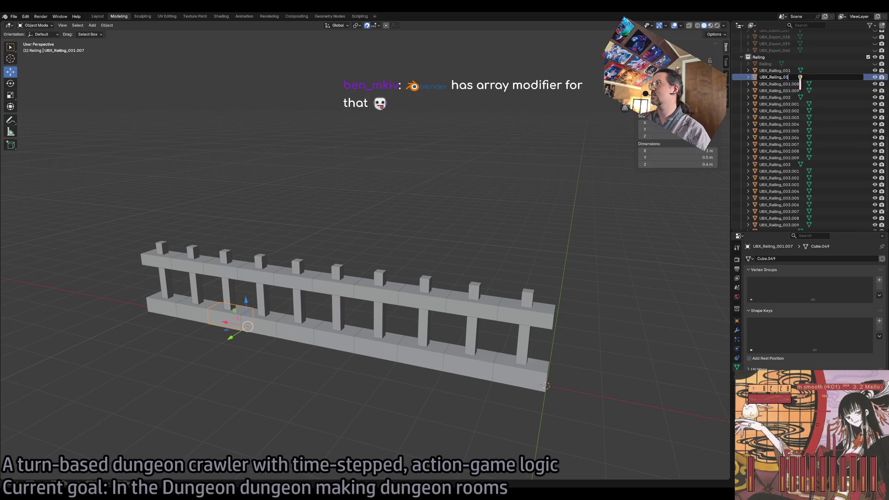
key(Return)
double_click(793, 77)
key(BackSpace)
key(BackSpace)
key(BackSpace)
text(11)
key(Return)
double_click(793, 77)
key(BackSpace)
key(BackSpace)
key(BackSpace)
text(12)
key(Return)
double_click(791, 84)
text(3)
key(Return)
Rename the following rail pieces UBX_Railing_014 through UBX_Railing_018
double_click(791, 84)
key(BackSpace)
key(BackSpace)
key(BackSpace)
text(1)
key(Return)
double_click(791, 84)
key(BackSpace)
key(BackSpace)
key(BackSpace)
text(15)
key(Return)
double_click(789, 84)
key(BackSpace)
key(BackSpace)
key(BackSpace)
text(16)
key(Return)
double_click(790, 84)
key(BackSpace)
key(BackSpace)
key(BackSpace)
text(17)
key(Return)
click(791, 84)
double_click(790, 83)
key(BackSpace)
key(BackSpace)
key(BackSpace)
text(18)
key(Return)
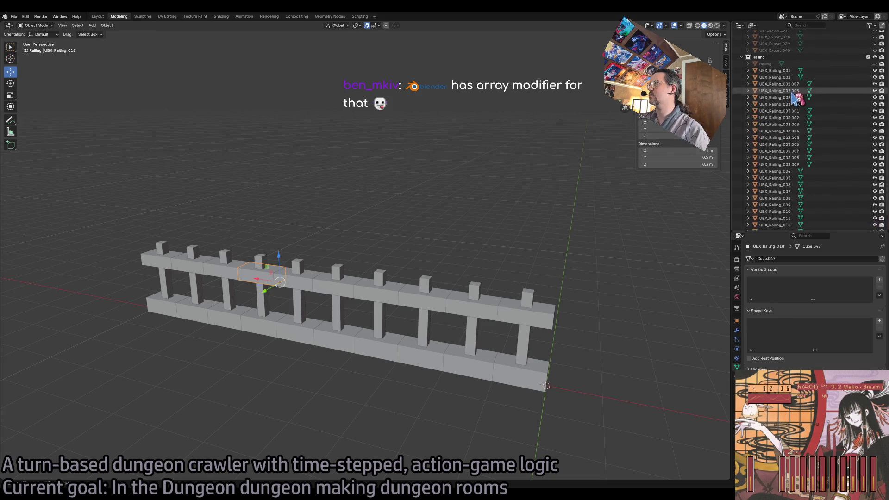
Rename the next railing pieces UBX_Railing_019 through UBX_Railing_022
double_click(790, 84)
scroll(793, 93, down, 3)
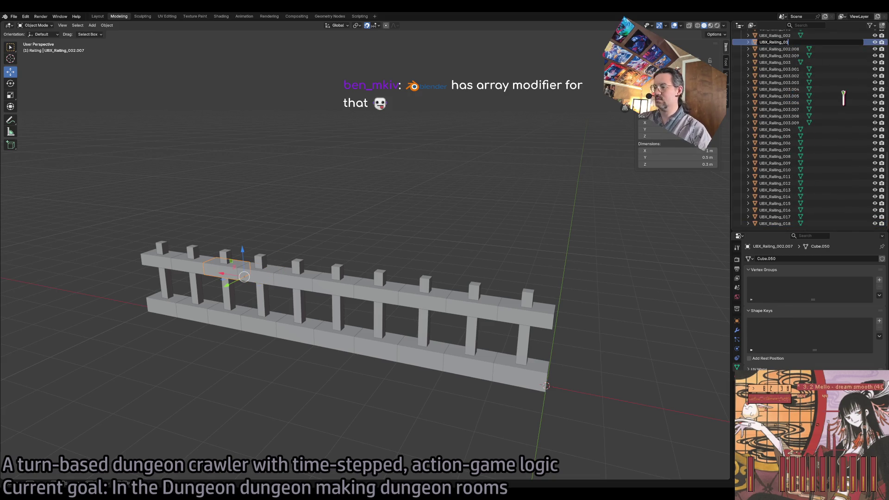
text(9)
key(Return)
double_click(791, 42)
key(BackSpace)
key(BackSpace)
key(BackSpace)
text(1)
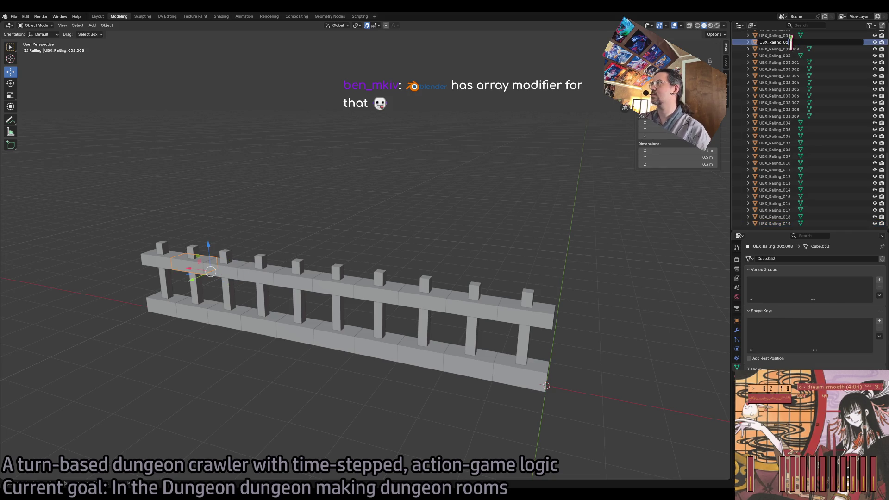
text(0)
key(Return)
double_click(791, 42)
key(BackSpace)
key(BackSpace)
key(BackSpace)
text(21)
key(Return)
click(791, 48)
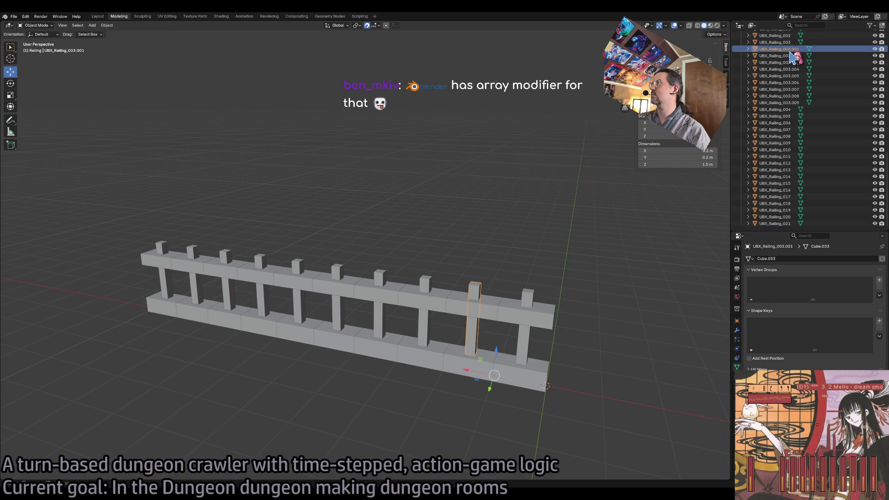
double_click(790, 49)
key(BackSpace)
key(BackSpace)
key(BackSpace)
text(2)
key(Return)
Rename the following railing pieces UBX_Railing_023 through UBX_Railing_026
double_click(791, 48)
key(BackSpace)
key(BackSpace)
key(BackSpace)
text(23)
key(Return)
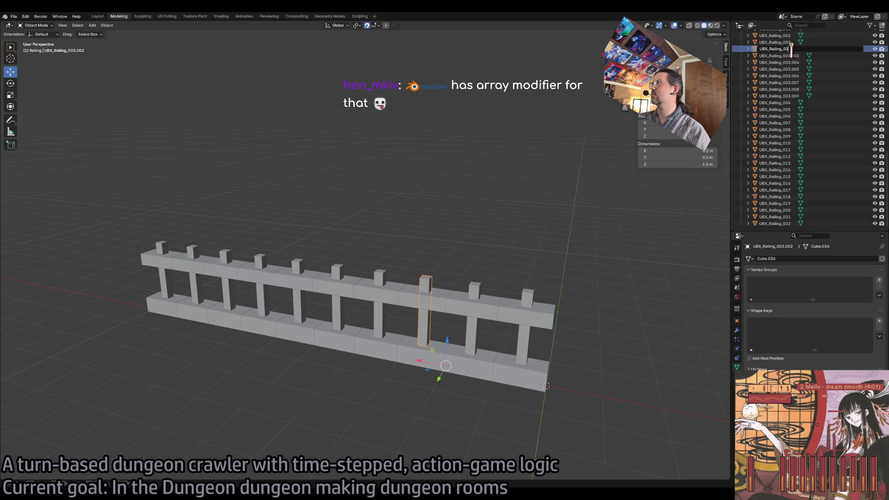
double_click(790, 48)
key(BackSpace)
key(BackSpace)
key(BackSpace)
text(24)
key(Return)
double_click(791, 48)
key(BackSpace)
key(BackSpace)
key(BackSpace)
text(25)
key(Return)
double_click(791, 48)
text(6)
key(Return)
Rename the last railing pieces UBX_Railing_027 through UBX_Railing_030
double_click(792, 49)
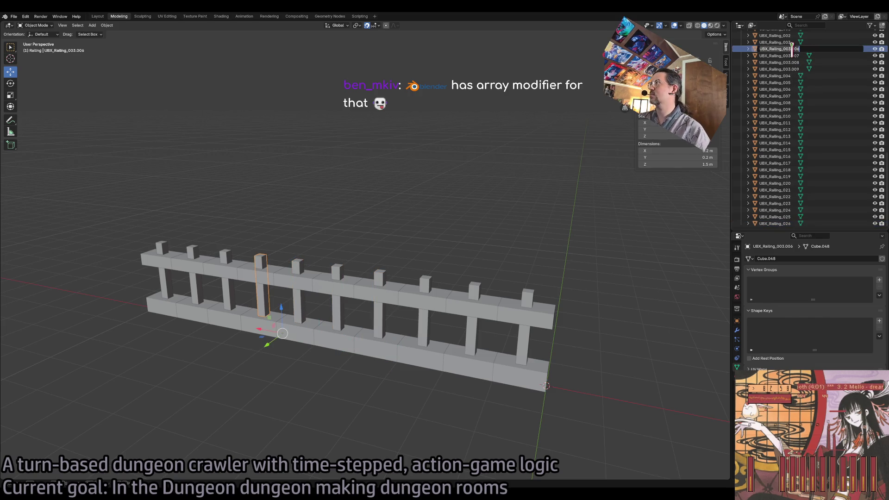
text(7)
key(Return)
double_click(791, 48)
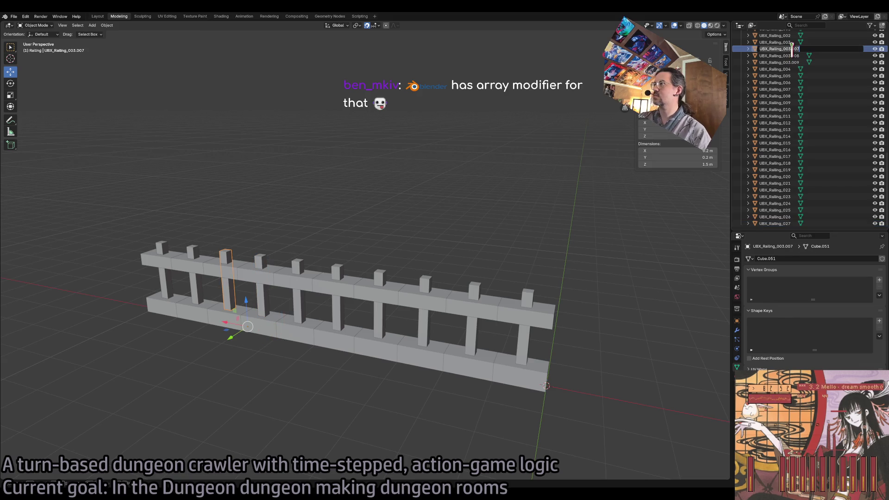
text(7)
key(Return)
double_click(791, 49)
text(8)
key(Return)
double_click(792, 49)
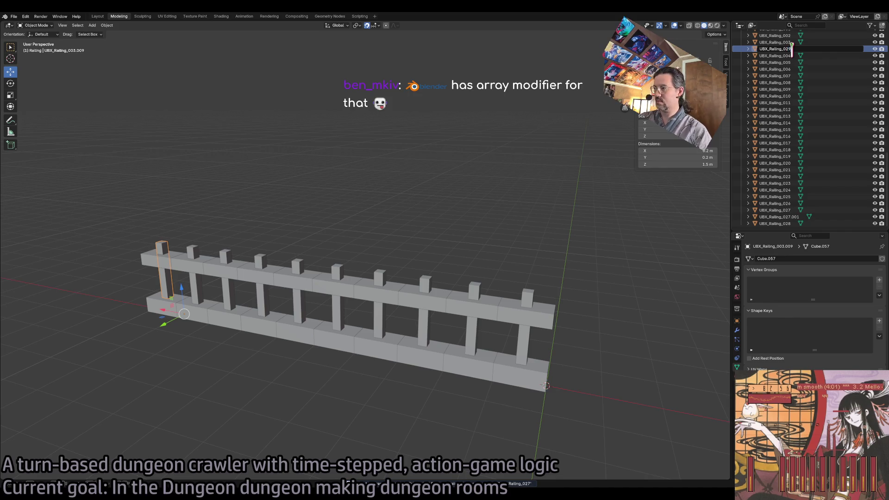
key(Return)
double_click(833, 210)
key(BackSpace)
key(BackSpace)
key(BackSpace)
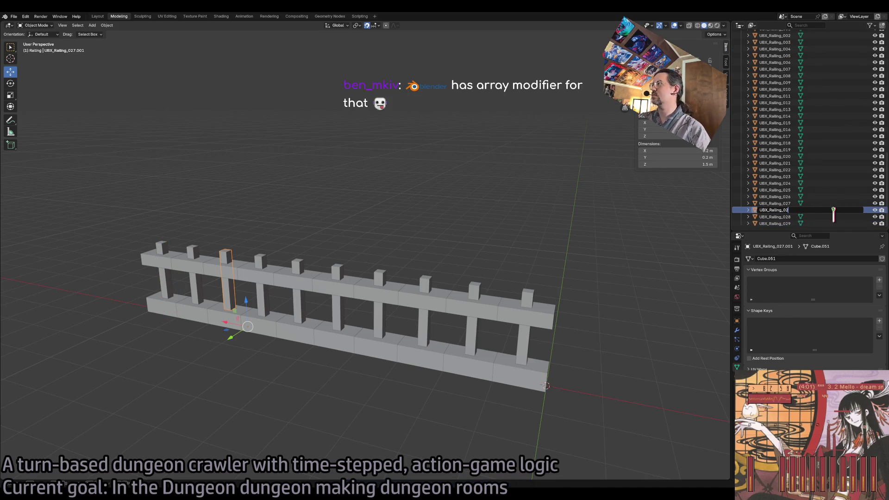
key(Return)
scroll(876, 62, up, 5)
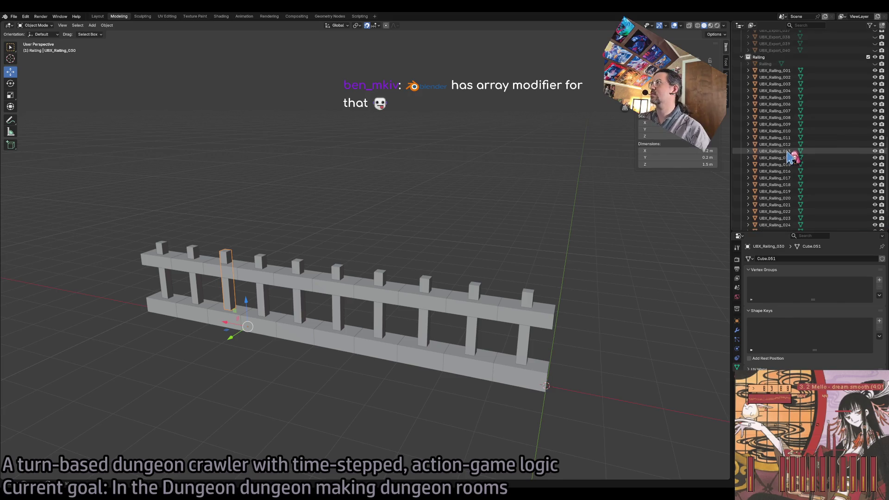
Unhide the original Railing mesh and select it with every piece through UBX_Railing_030
click(875, 63)
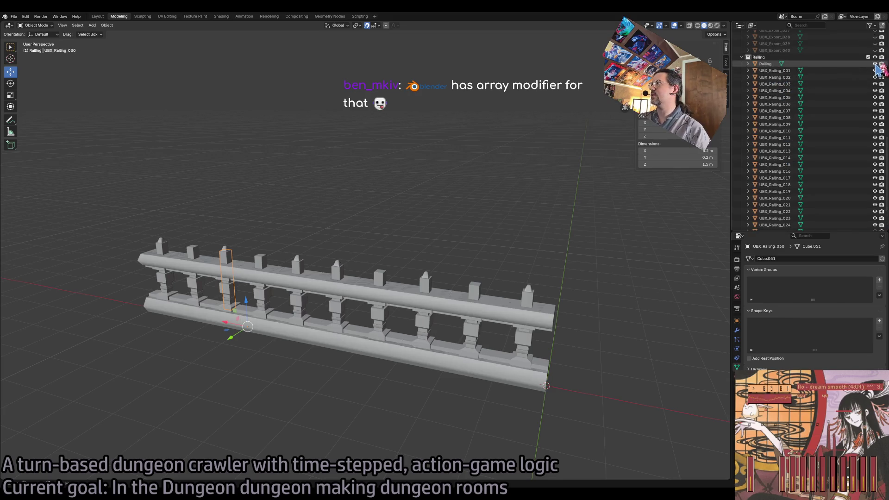
click(765, 63)
scroll(783, 214, down, 3)
shift+click(778, 224)
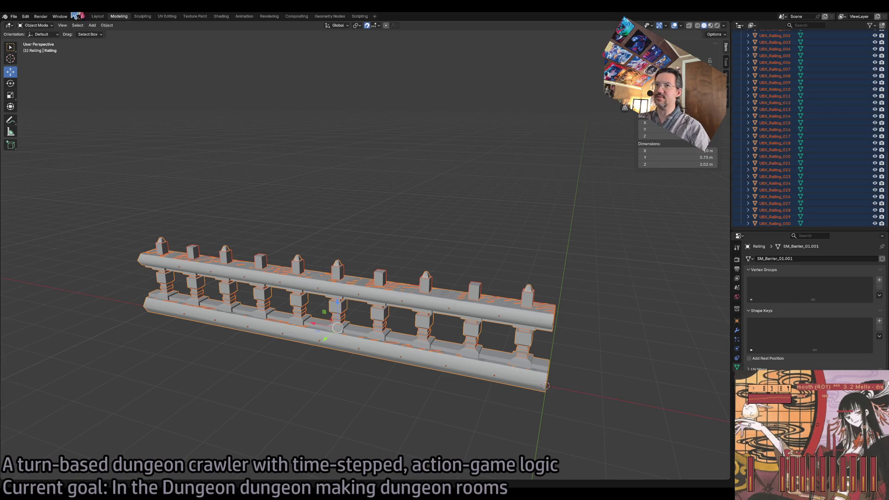
Export the selected railing pieces as FBX from the File menu
click(14, 16)
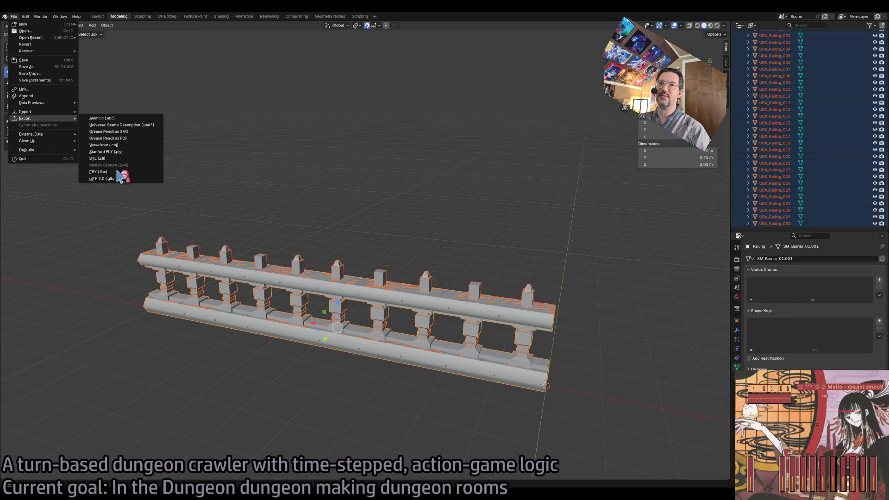
click(157, 179)
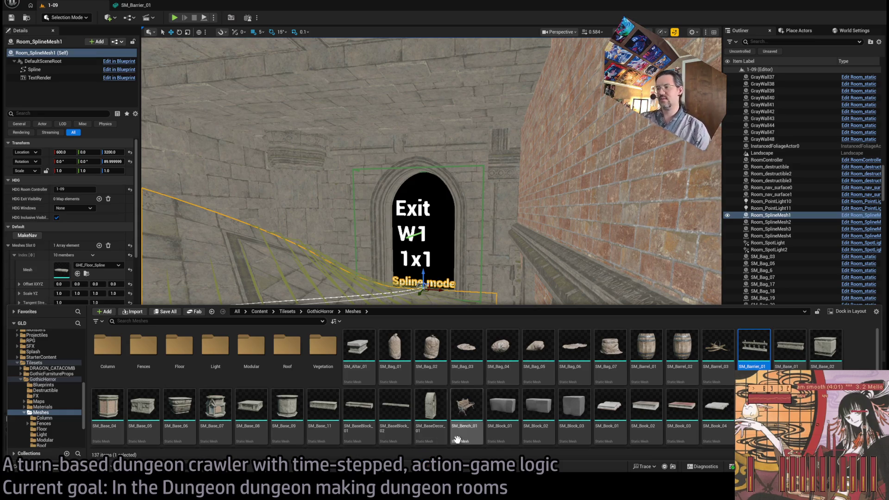
key(alt+Tab)
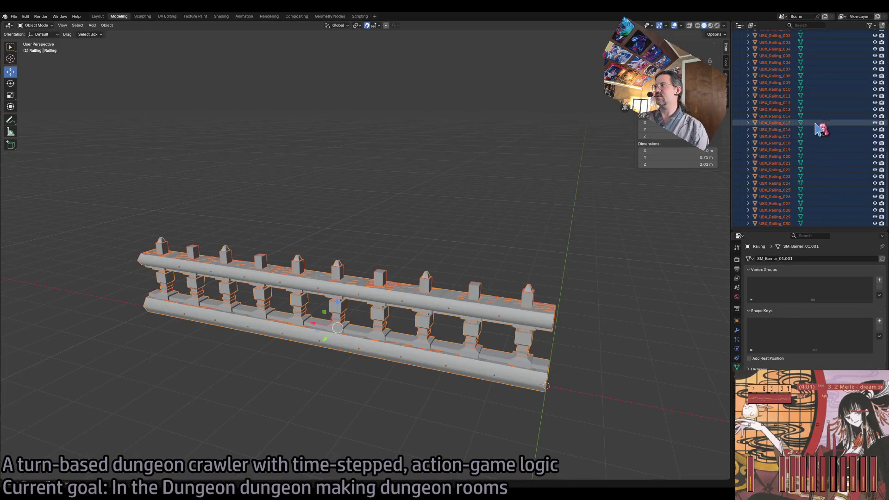
Inspect individual railing pieces such as UBX_Railing_001, UBX_Railing_002 and UBX_Railing_010
scroll(817, 135, up, 5)
click(772, 112)
click(769, 99)
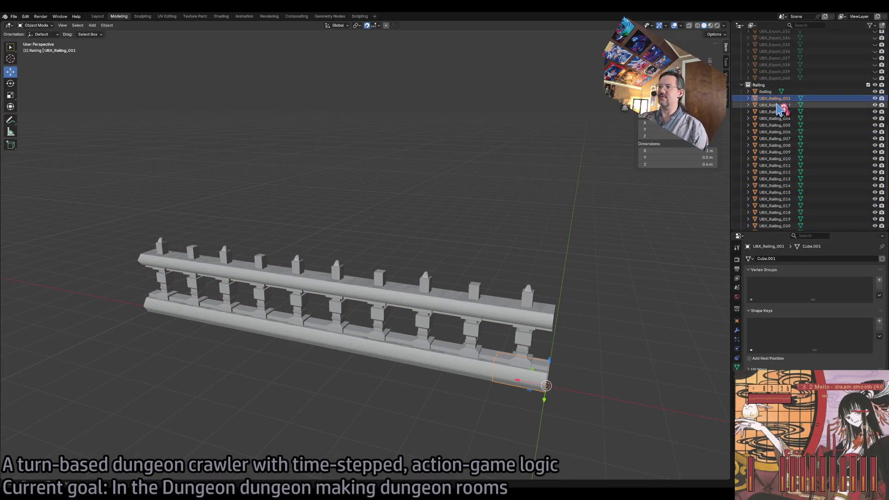
click(774, 105)
click(774, 145)
click(774, 159)
scroll(775, 159, down, 5)
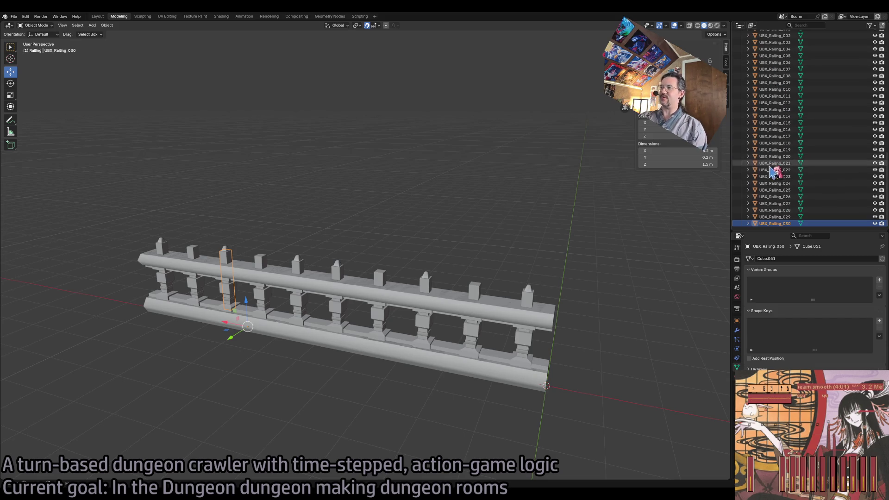
scroll(773, 172, up, 5)
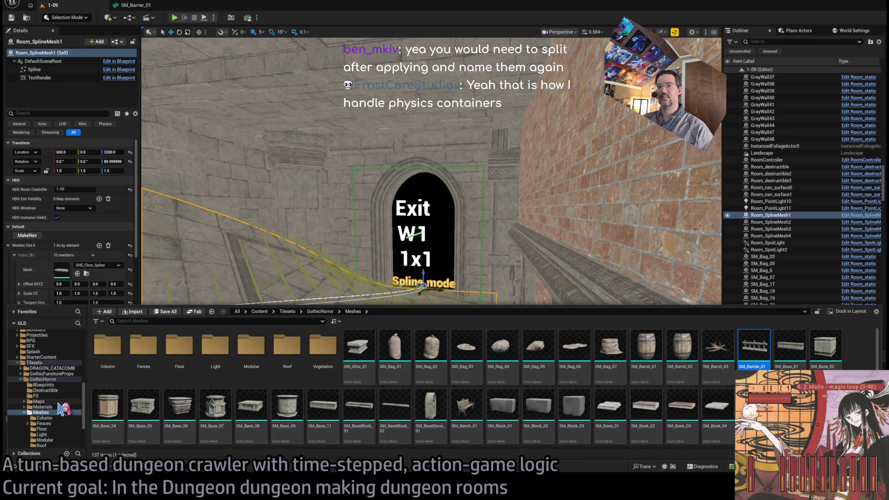
Open the Spline asset folder in the Content Browser
scroll(68, 403, down, 2)
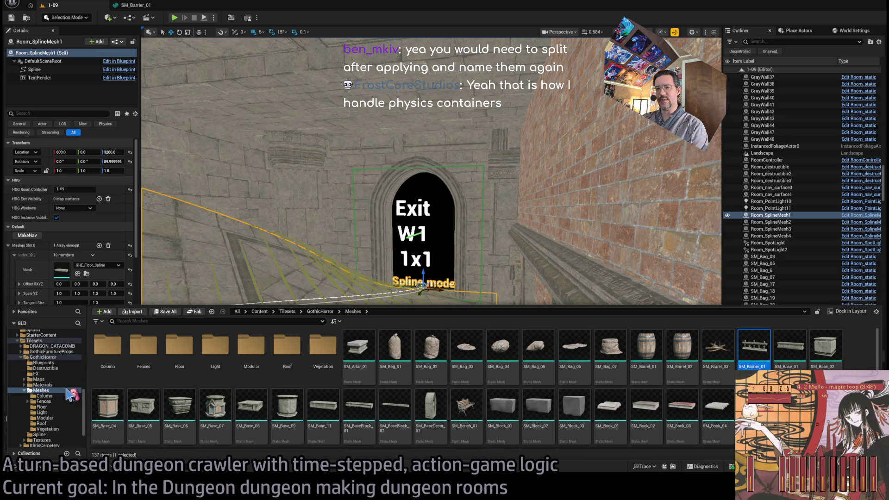
scroll(72, 402, down, 1)
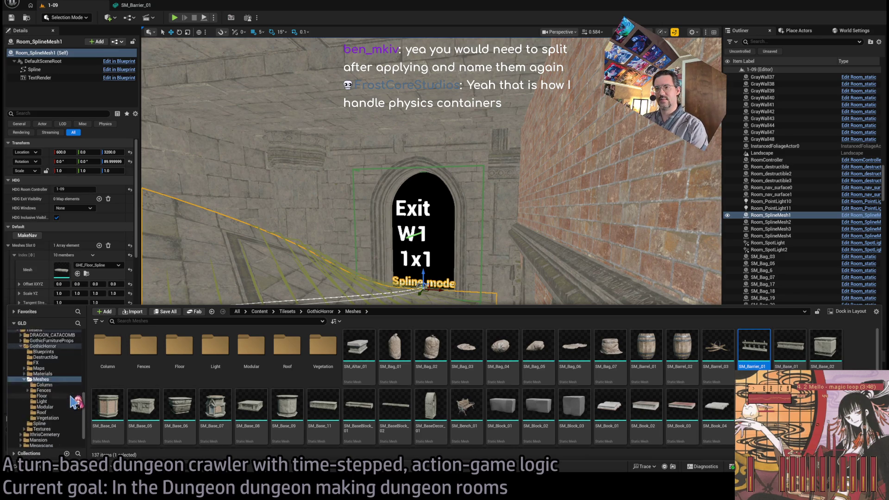
scroll(78, 405, down, 2)
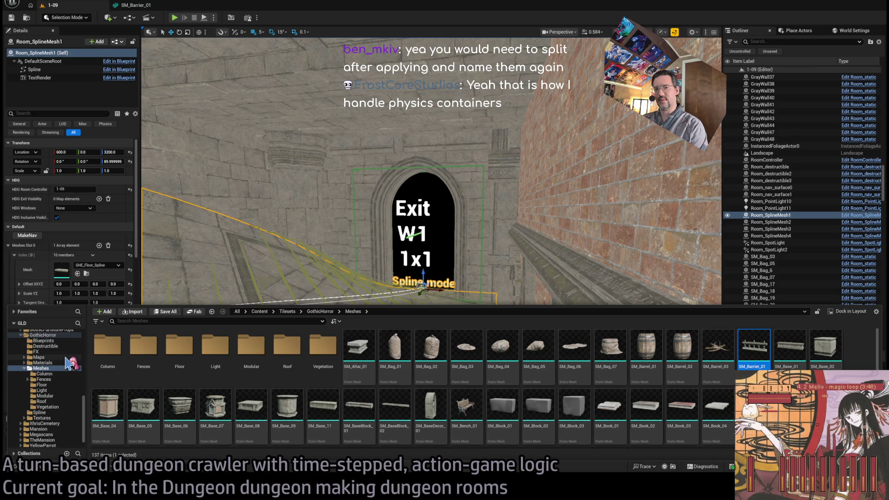
click(51, 412)
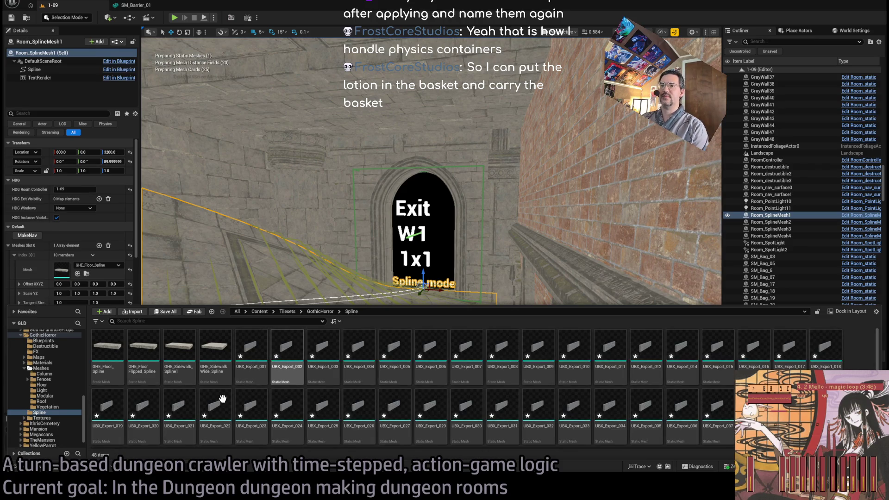
Delete the 45 old Floor, Railing and UBX_Export meshes, then select the railing in Blender
click(258, 340)
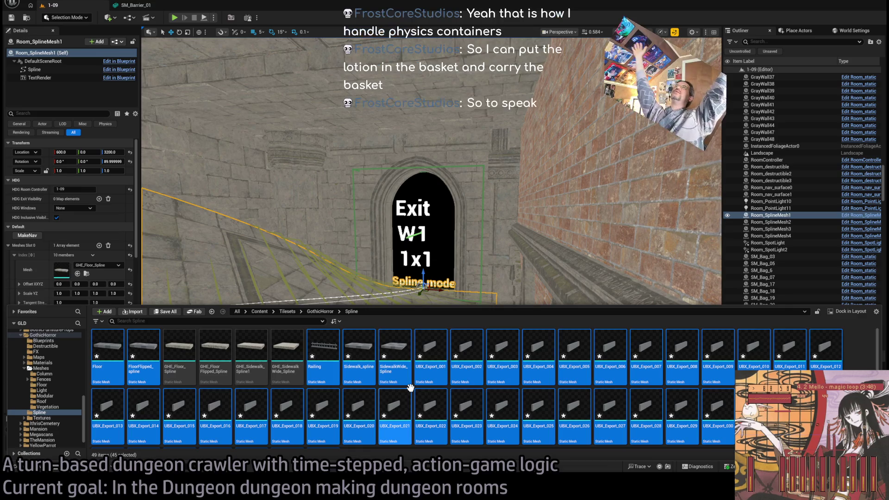
scroll(510, 375, down, 1)
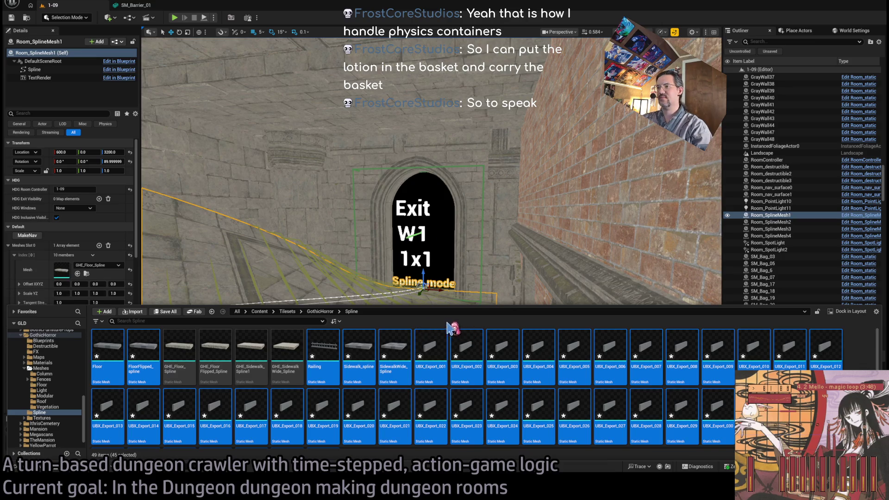
key(Delete)
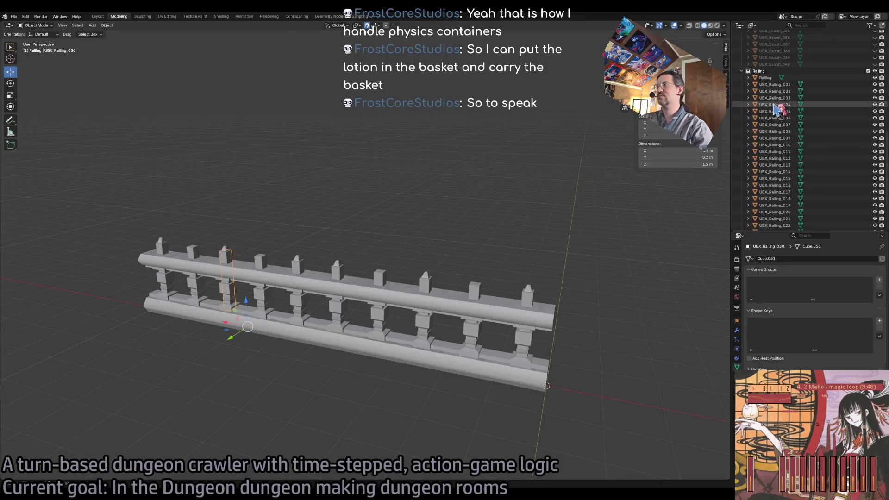
click(773, 78)
drag(774, 81, 777, 228)
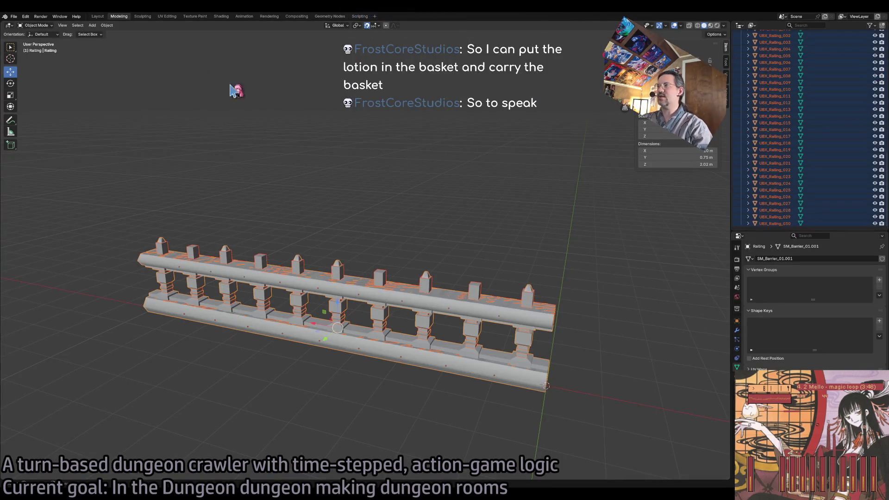
Export the railing as FBX into Unreal as GHE_Railing_spline, then select post UBX_Railing_022 in Blender
click(14, 17)
mouse_move(28, 119)
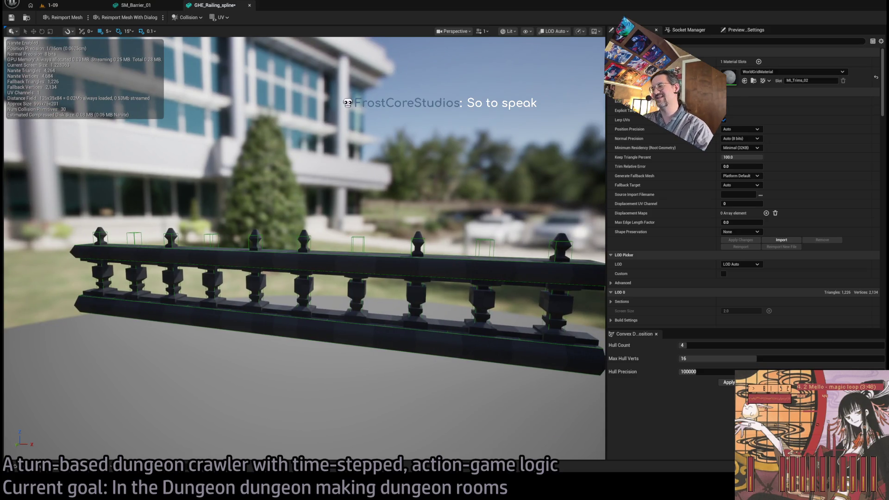
click(515, 470)
click(482, 300)
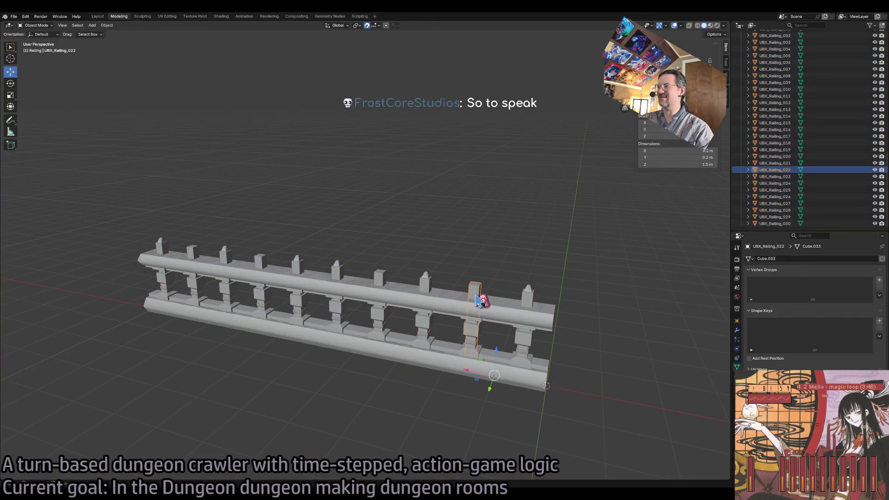
Lower the top of post UBX_Railing_022 by about 0.73 m in Edit Mode
key(Tab)
click(474, 284)
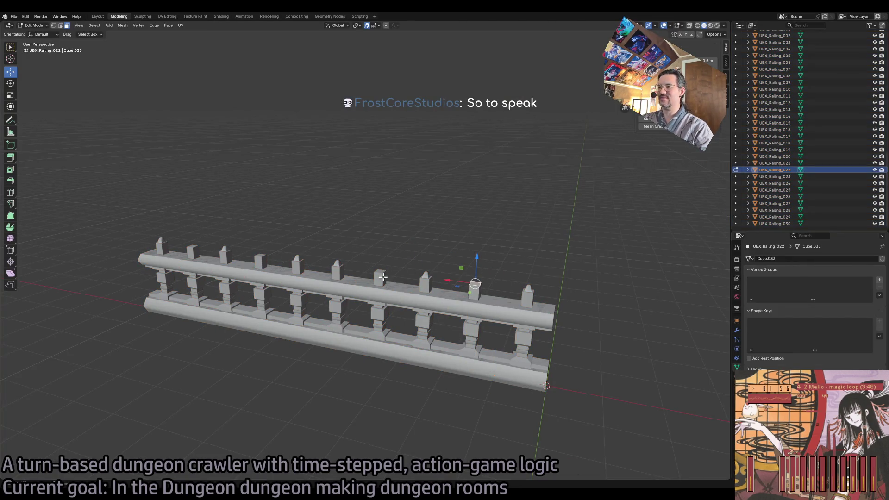
click(477, 263)
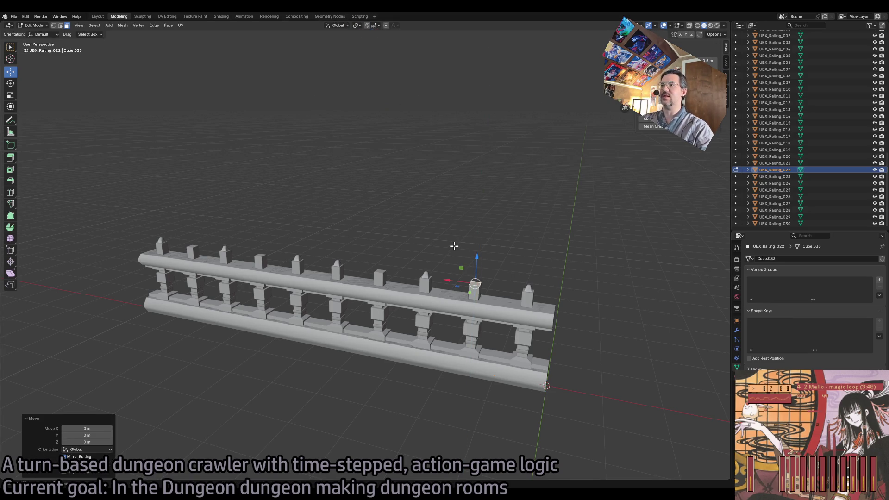
drag(478, 262, 477, 276)
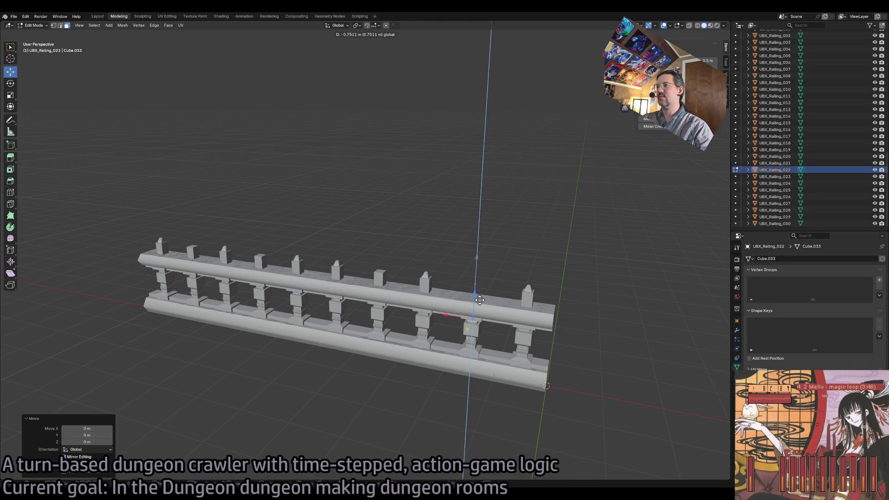
drag(481, 300, 482, 300)
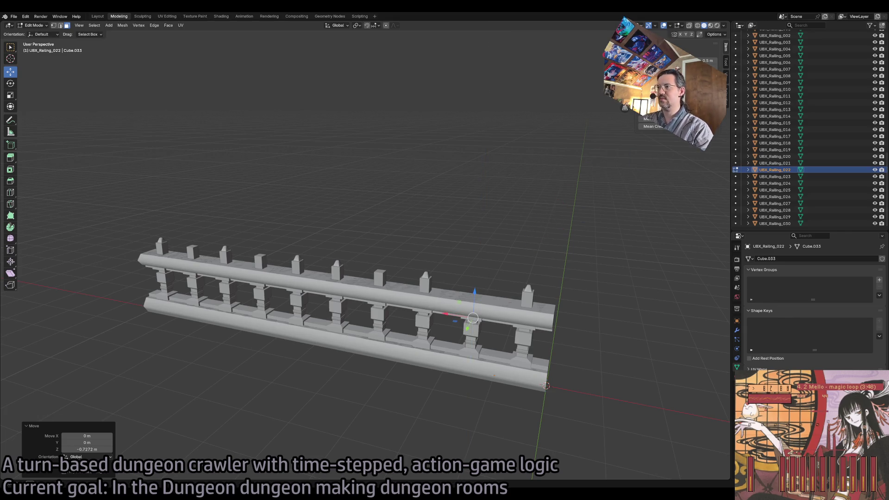
scroll(550, 242, up, 5)
drag(516, 234, 516, 211)
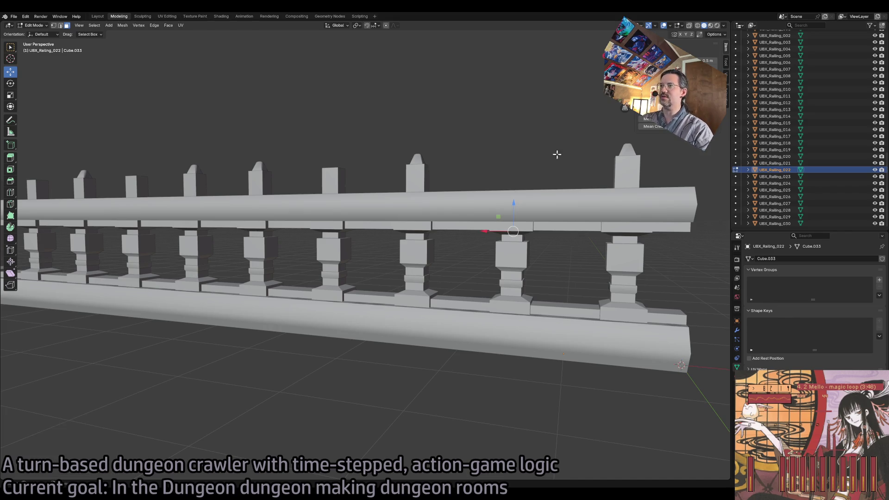
key(Tab)
Inspect the UBX_Railing_024 post and another railing post in Edit Mode
click(408, 200)
key(Tab)
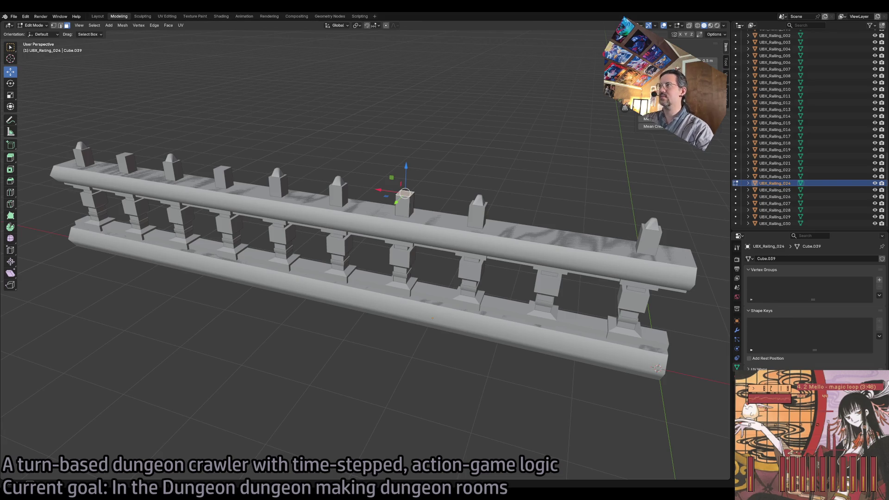
key(Tab)
click(224, 175)
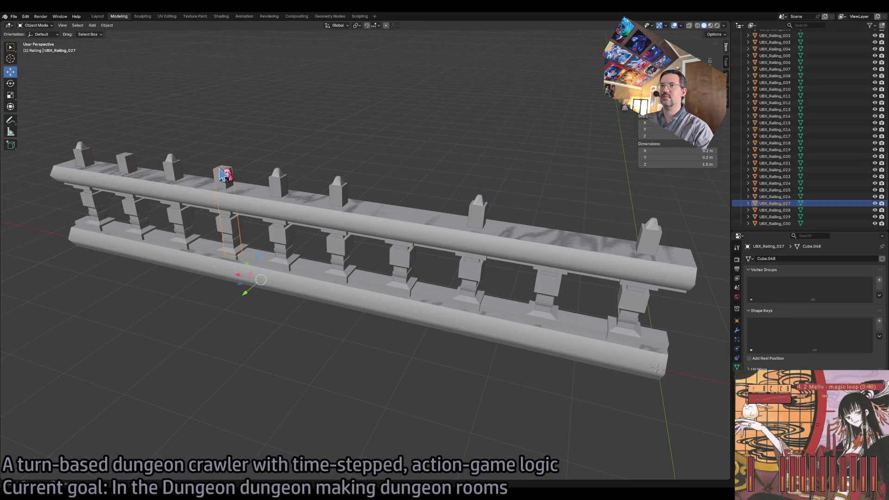
key(Tab)
key(a)
key(Tab)
Delete the square-topped post's geometry
click(126, 162)
key(Tab)
key(alt+a)
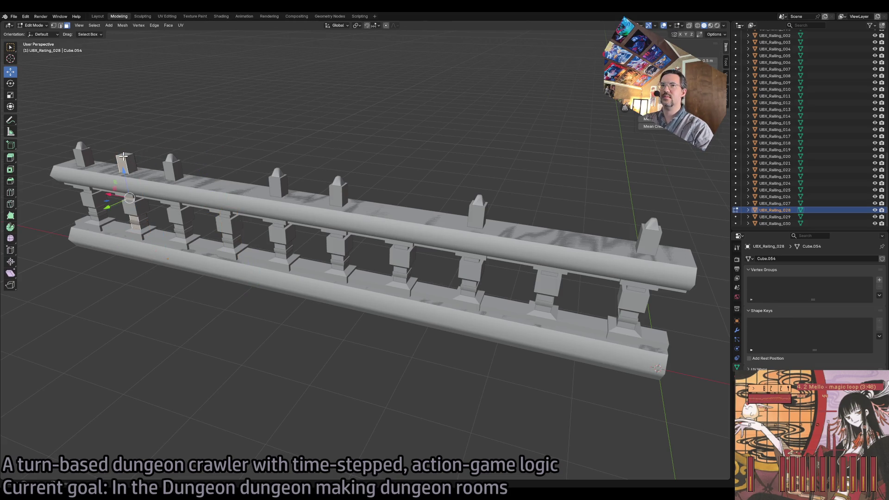
click(126, 153)
key(x)
key(Tab)
click(380, 182)
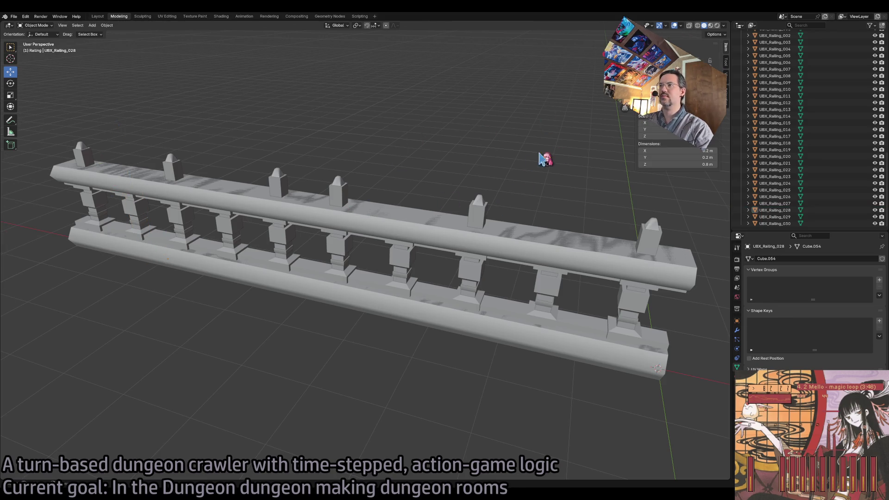
Select all the railing objects for export
click(776, 223)
scroll(782, 185, up, 10)
drag(768, 188, 768, 231)
click(14, 16)
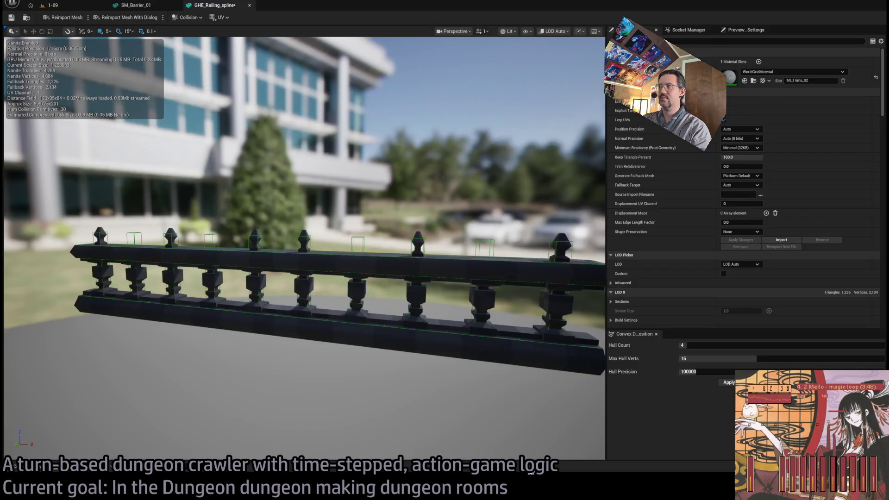
Reimport the updated railing mesh and view GHE_Railing_spline up close
click(72, 18)
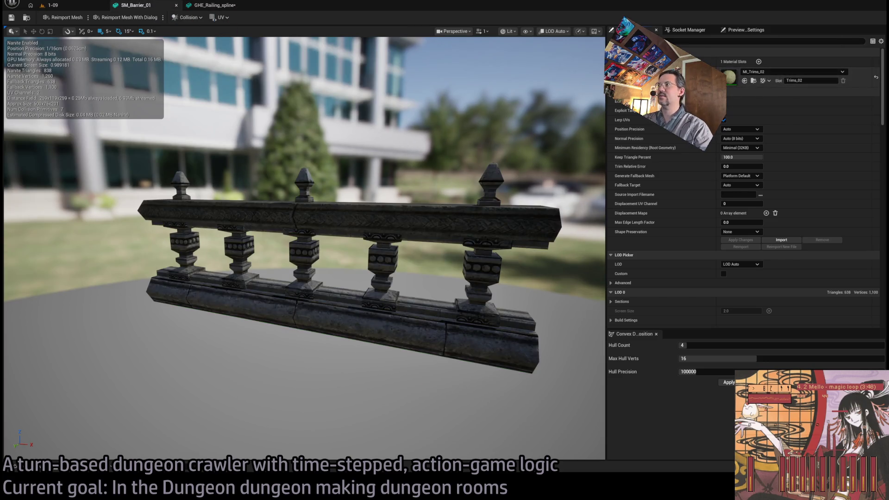
click(215, 6)
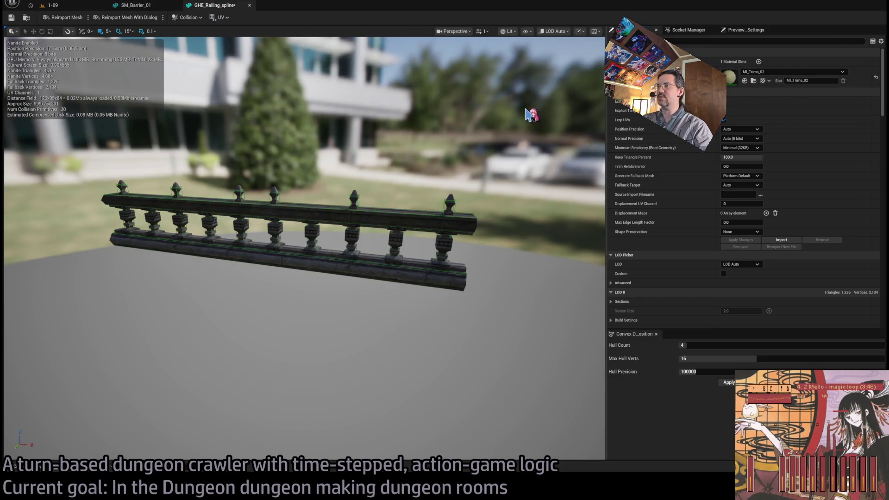
mouse_move(455, 160)
mouse_down()
mouse_move(352, 185)
mouse_move(333, 223)
mouse_up()
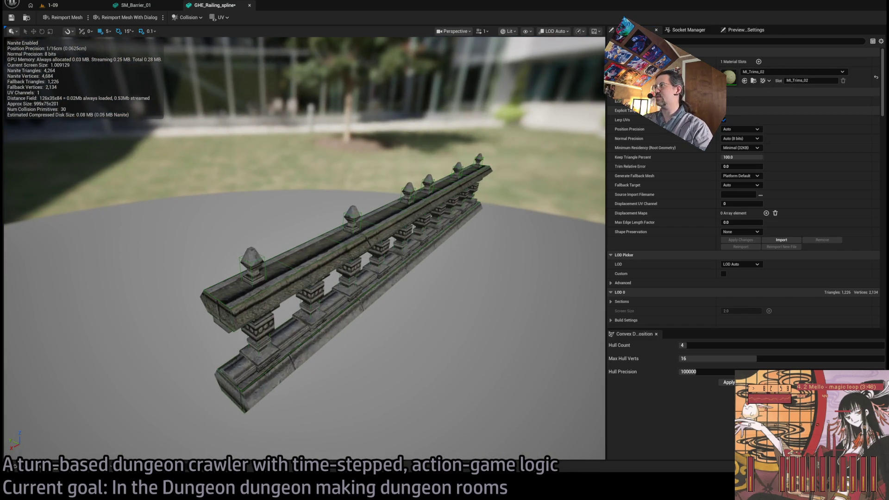
Disable Nanite on GHE_Railing_spline, apply it, and close both mesh editors
click(724, 101)
click(741, 240)
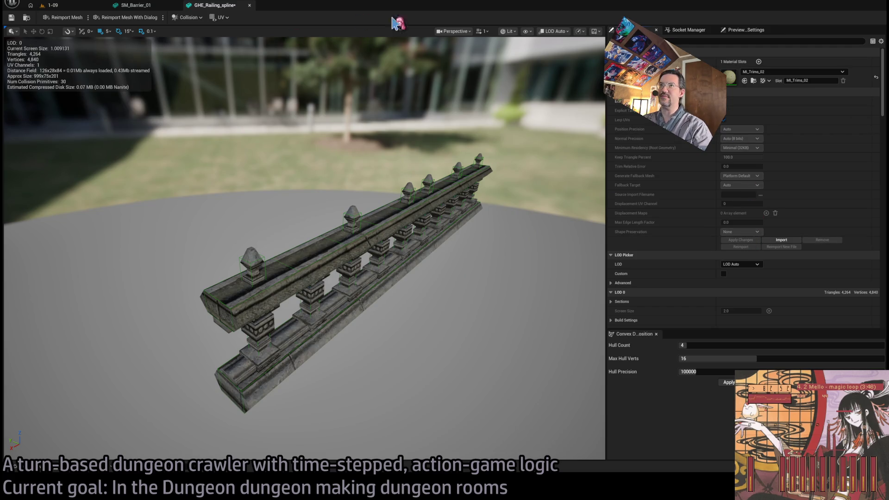
click(151, 6)
click(176, 6)
click(184, 5)
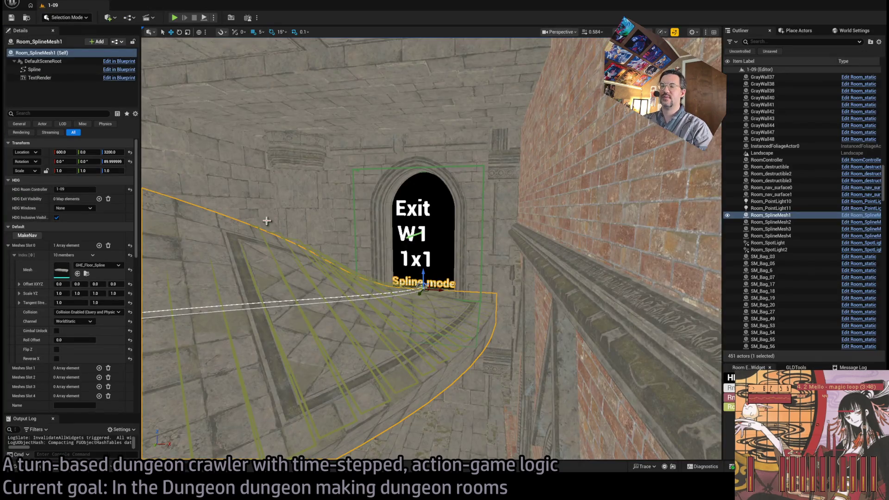
Add an entry to Meshes Slot 1 with GHE_Railing_spline as its mesh
click(98, 368)
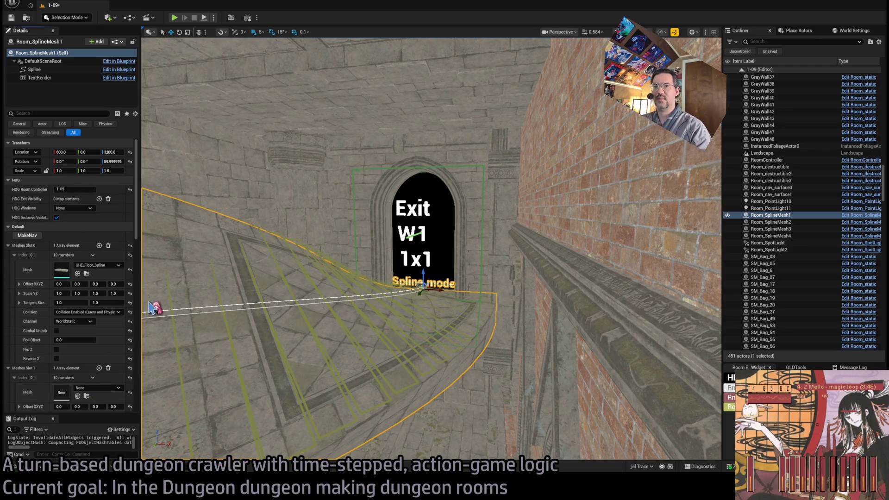
mouse_move(157, 299)
mouse_down()
mouse_move(176, 259)
mouse_move(236, 200)
mouse_up()
drag(258, 394, 258, 395)
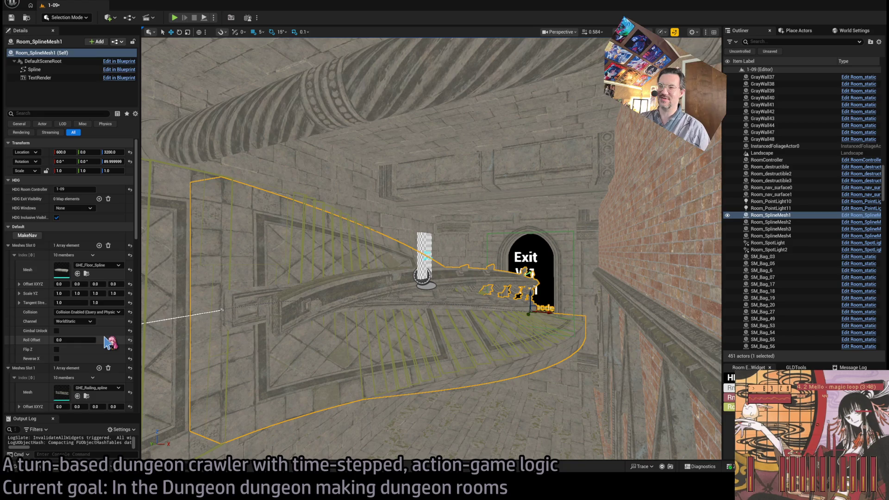
Enable Sub Spline Mode for Index [1] and shift the railing offset to −192.5
drag(367, 316, 90, 353)
scroll(89, 353, down, 5)
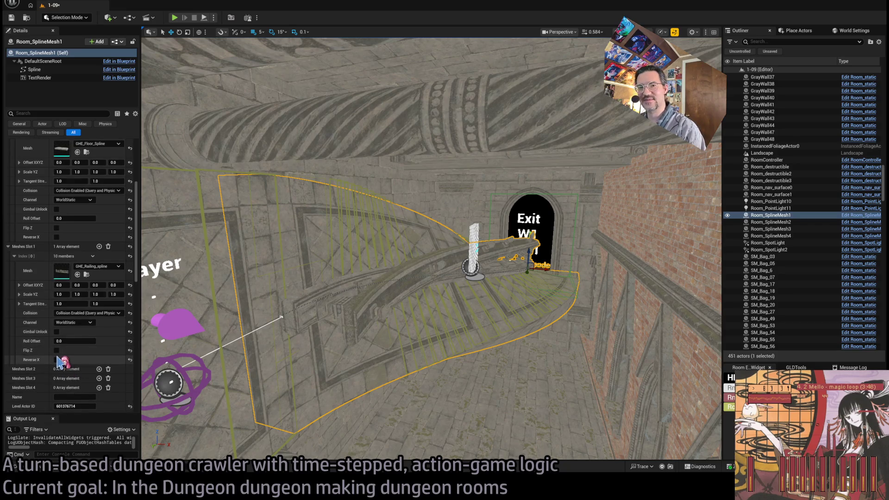
scroll(84, 342, down, 1)
scroll(86, 342, down, 1)
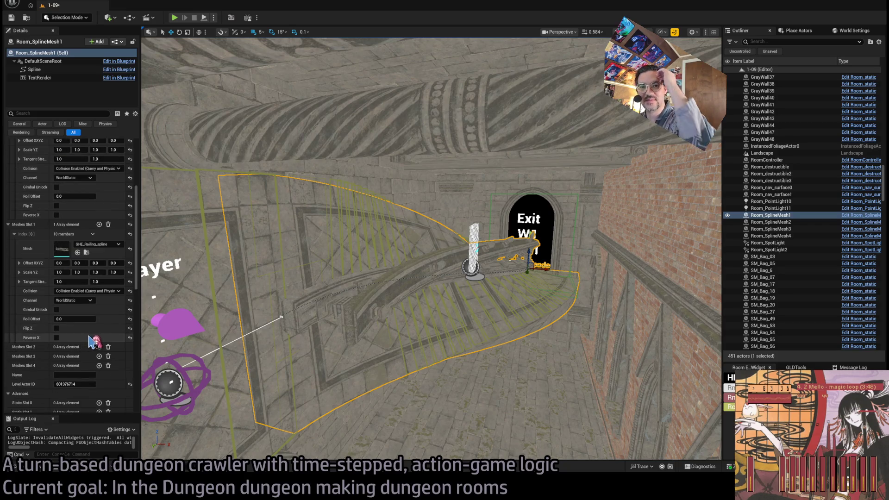
scroll(94, 341, down, 1)
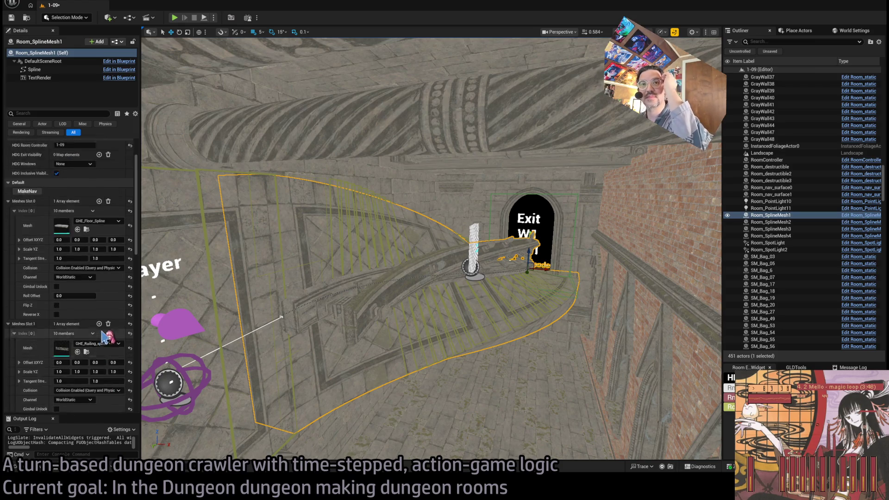
scroll(106, 336, down, 10)
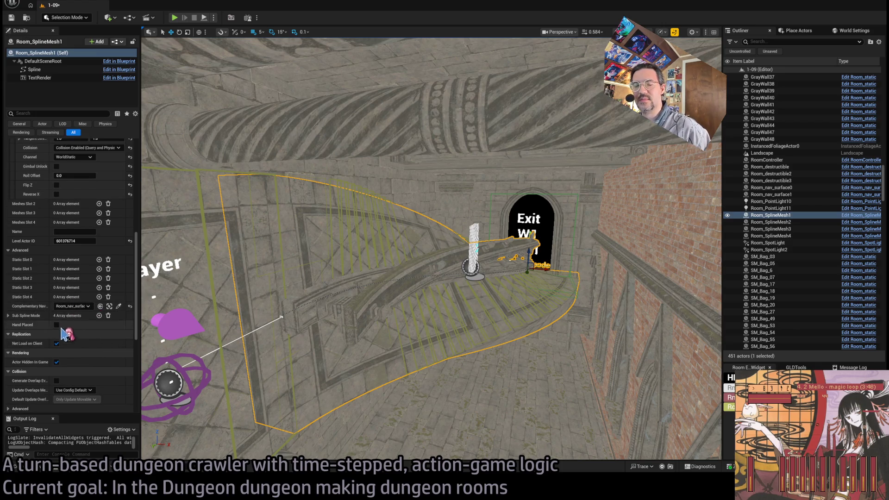
click(9, 315)
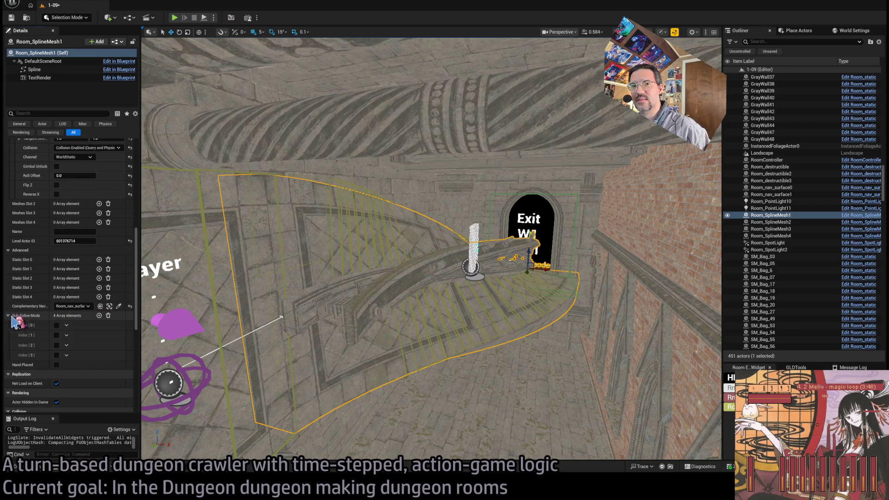
click(57, 335)
scroll(103, 292, up, 5)
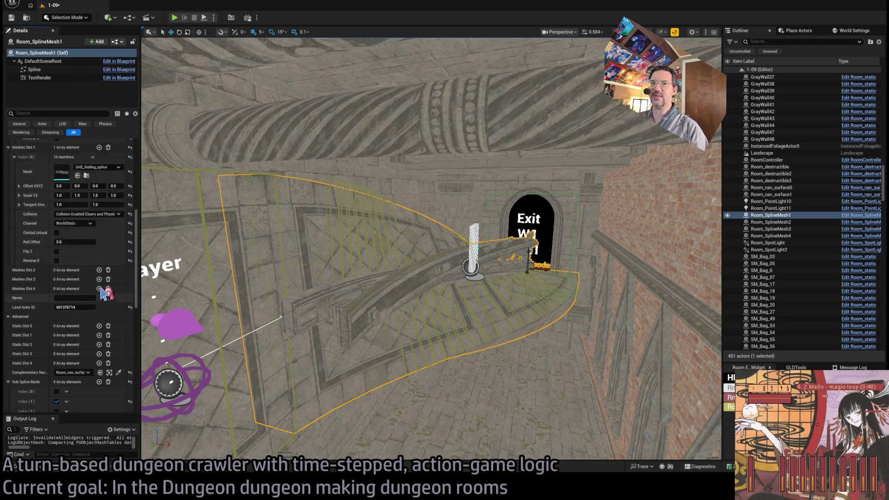
scroll(104, 293, up, 6)
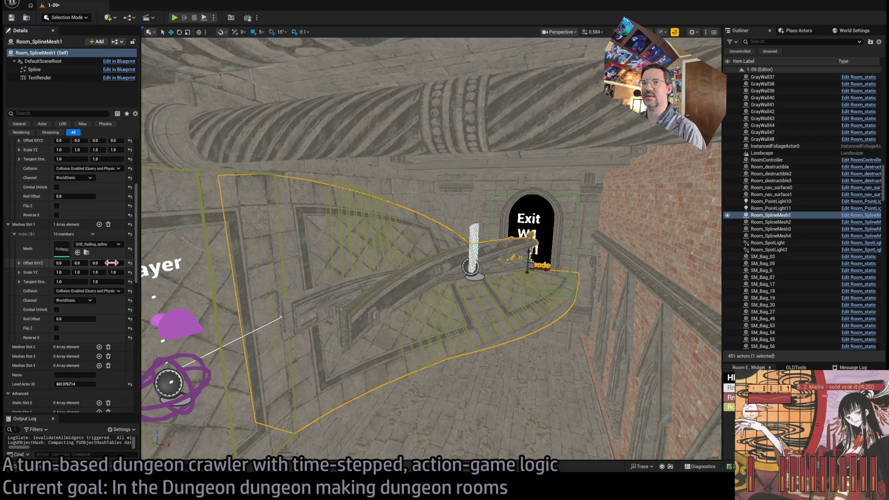
mouse_move(98, 263)
mouse_down()
mouse_move(79, 263)
mouse_move(273, 265)
mouse_up()
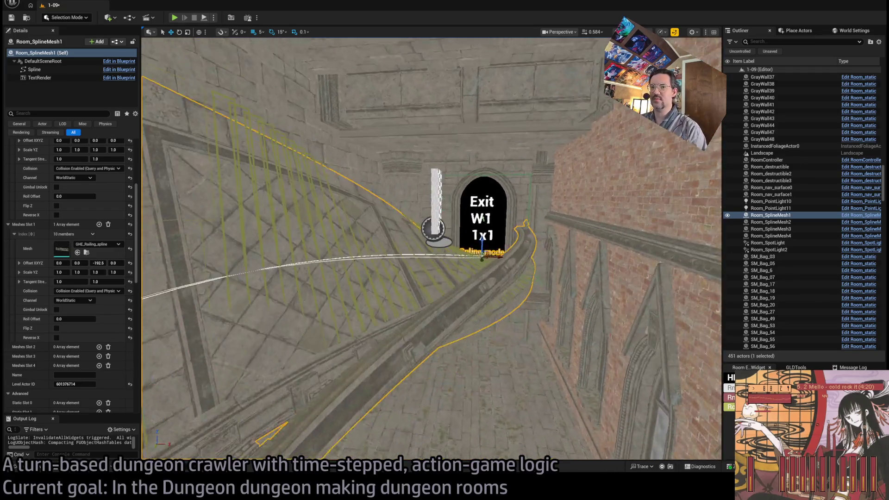
Toggle Sub Spline Mode Index [1] to rebuild the mesh and inspect the railing around the room
scroll(69, 278, down, 10)
click(57, 268)
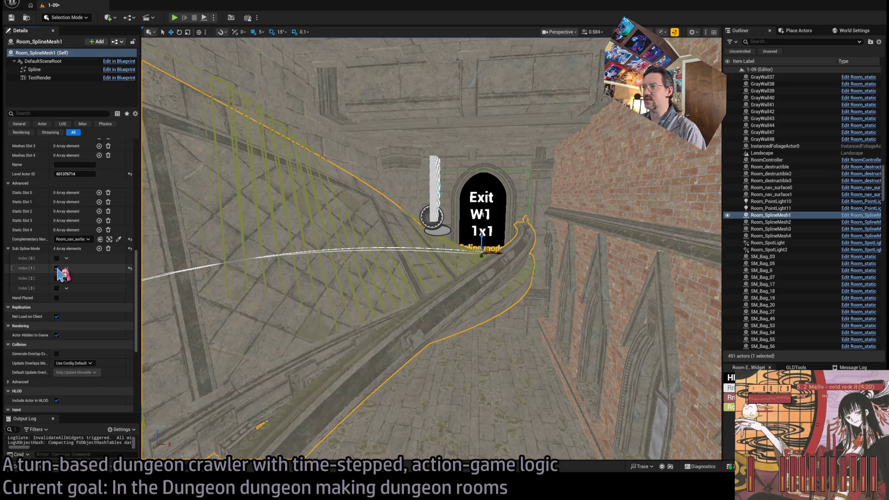
click(57, 268)
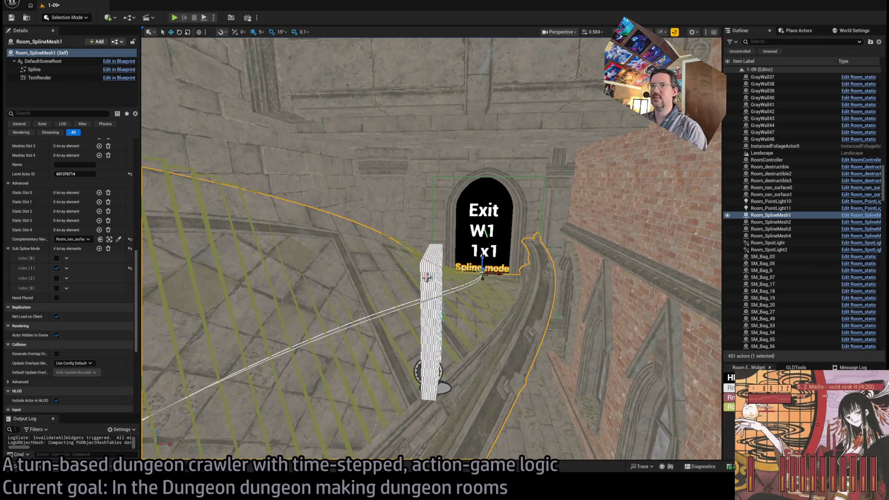
scroll(92, 278, up, 4)
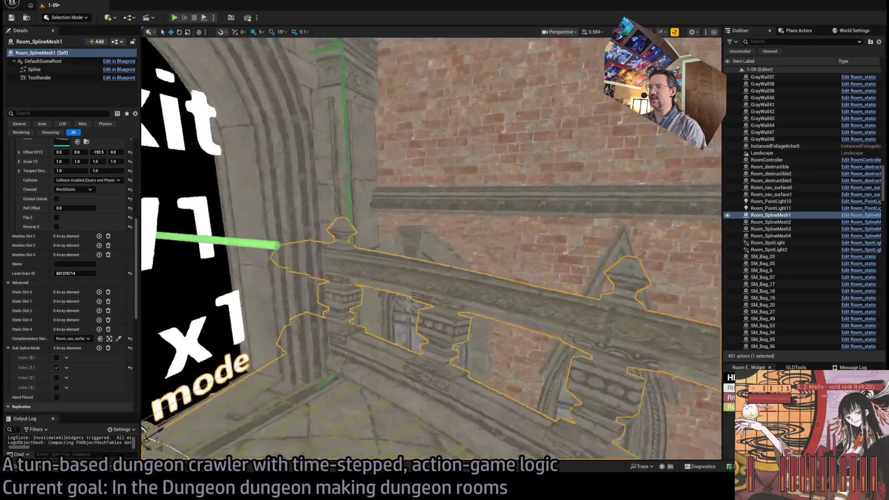
mouse_move(431, 250)
mouse_down()
mouse_move(408, 260)
mouse_move(417, 287)
mouse_move(461, 280)
mouse_up()
mouse_move(479, 234)
mouse_down()
mouse_move(479, 218)
mouse_move(479, 246)
mouse_up()
drag(330, 338, 330, 342)
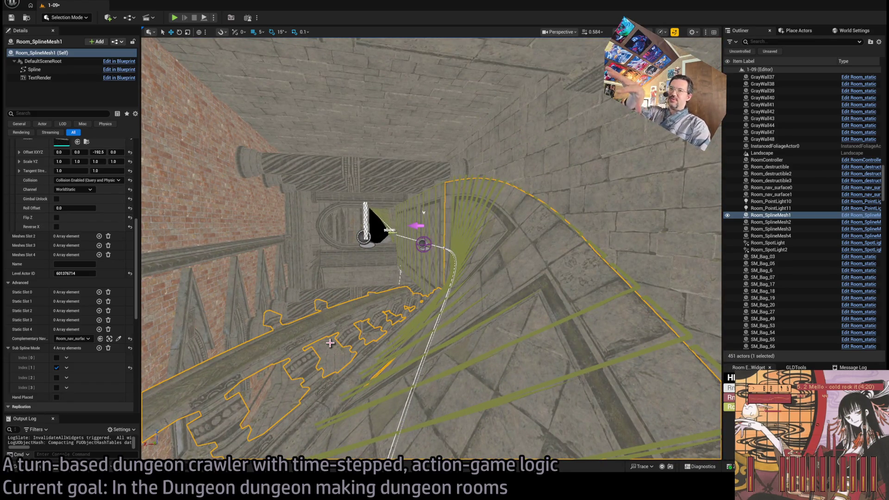
drag(330, 343, 323, 344)
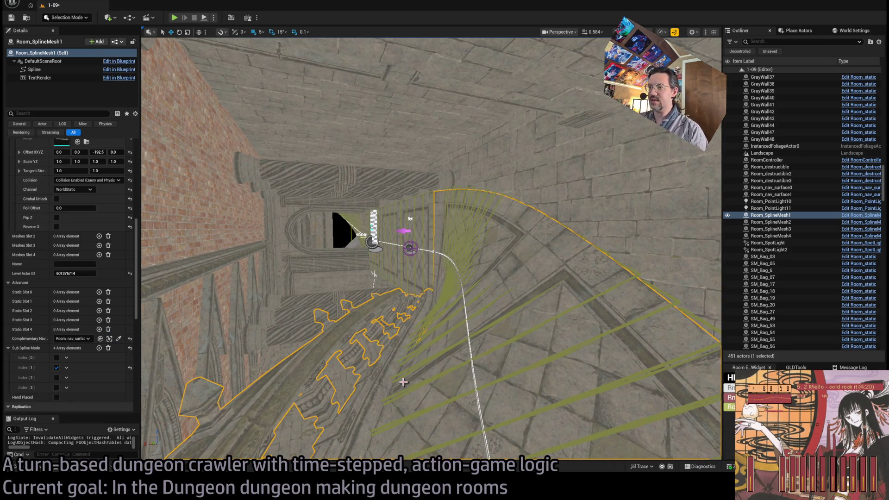
drag(482, 332, 385, 282)
Set Meshes Slot 1's railing offset to −230
scroll(101, 229, up, 3)
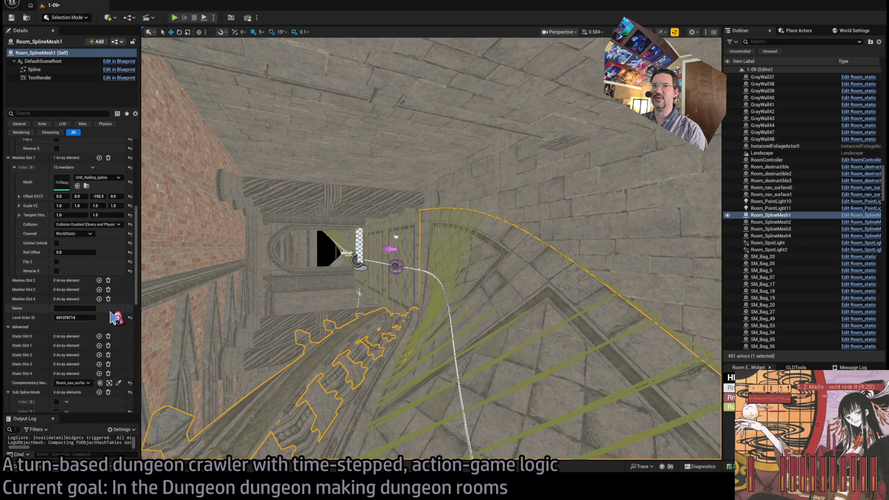
drag(101, 229, 101, 229)
key(ctrl+z)
drag(403, 268, 373, 240)
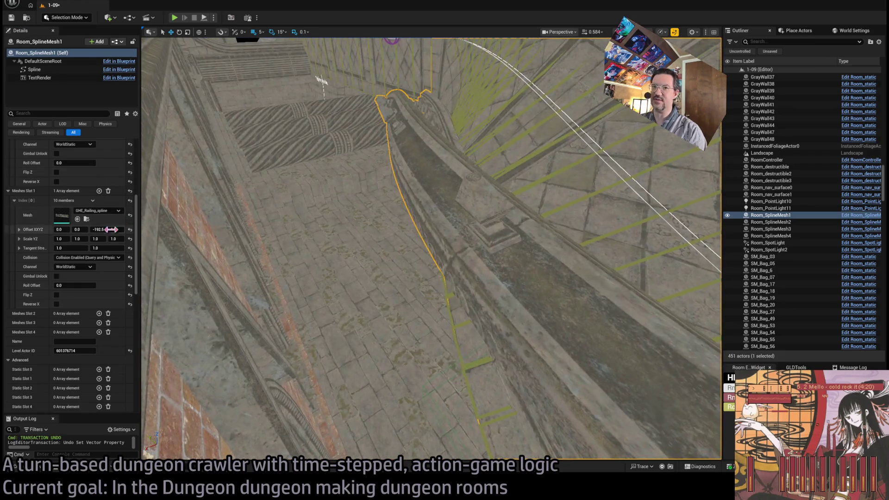
drag(98, 229, 98, 229)
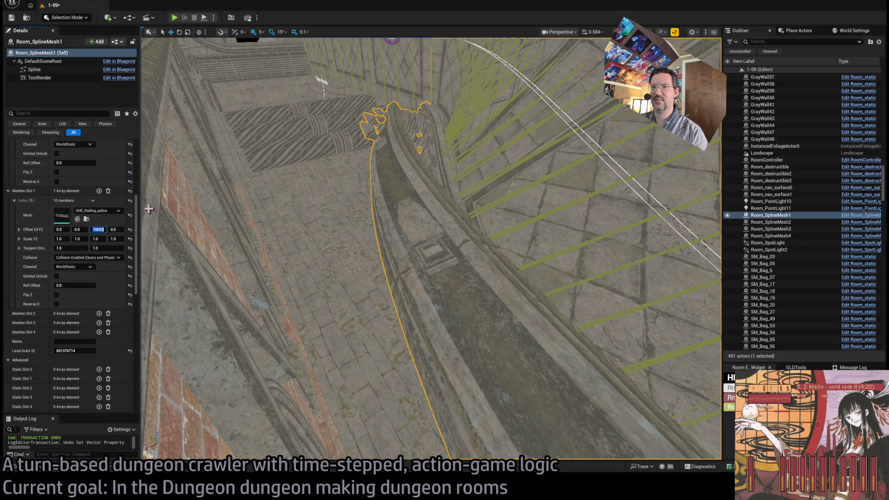
drag(141, 206, 165, 206)
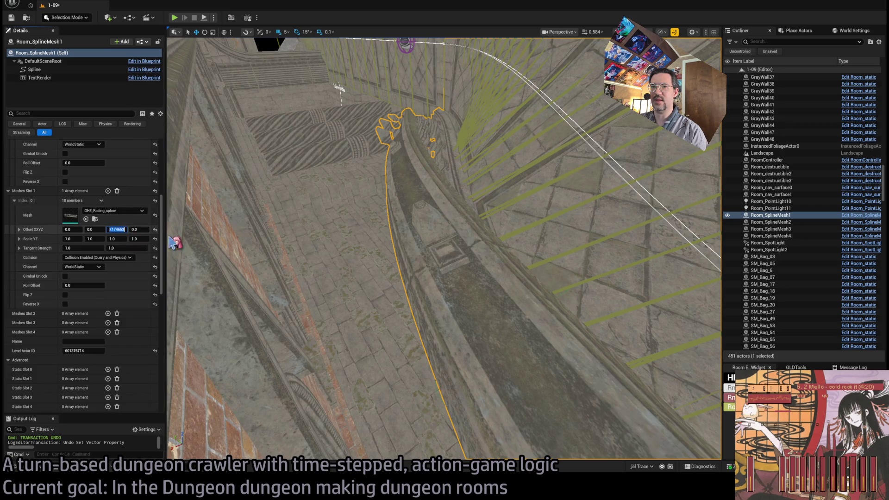
mouse_move(189, 241)
mouse_down()
mouse_move(189, 213)
mouse_move(227, 213)
mouse_move(162, 180)
mouse_up()
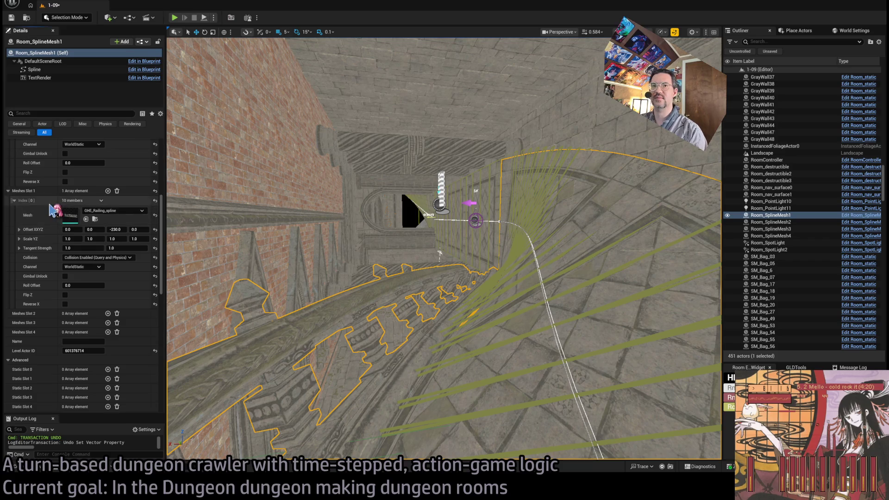
Add a GHE_Railing_spline entry to Meshes Slot 2 with offset 230
click(108, 313)
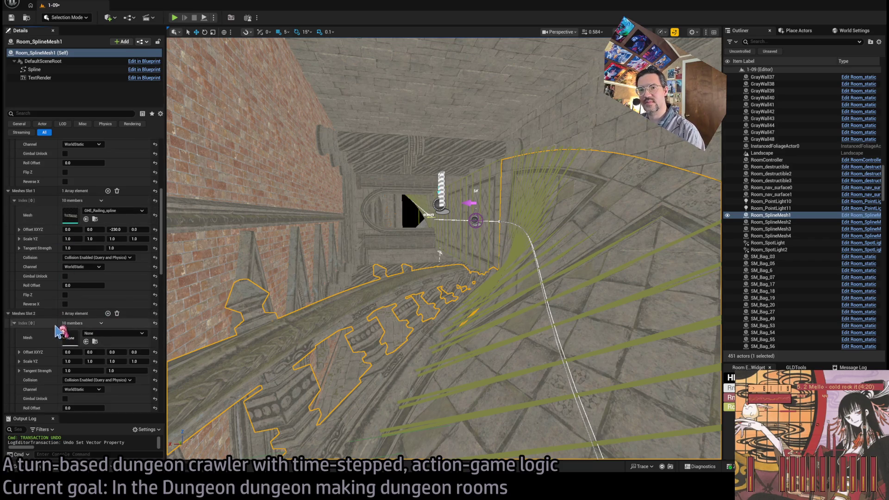
scroll(116, 342, down, 2)
click(116, 308)
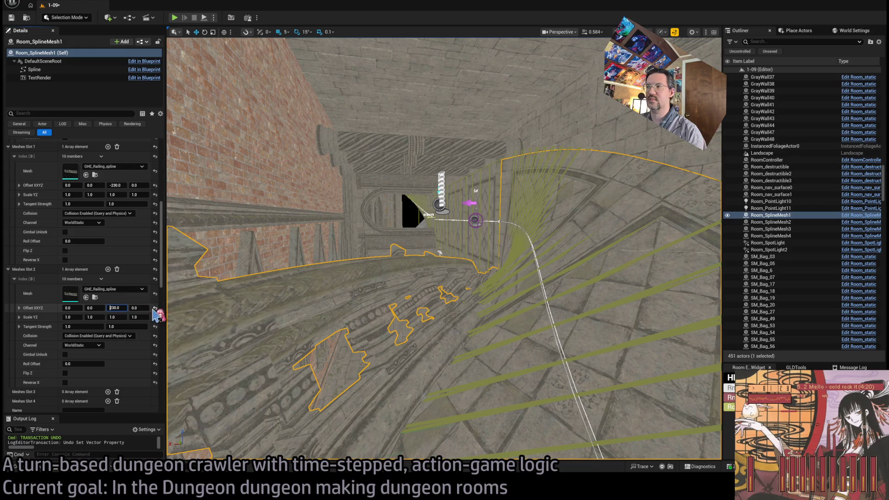
key(Return)
mouse_move(417, 324)
mouse_down()
mouse_move(320, 349)
mouse_move(324, 296)
mouse_up()
Frame the spline mesh, click the gray wall, and reselect Room_SplineMesh1
click(18, 467)
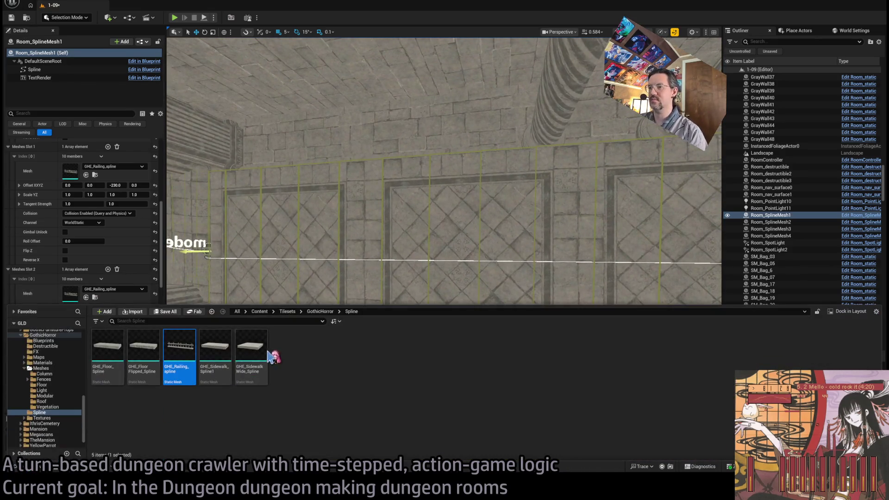
click(357, 267)
key(f)
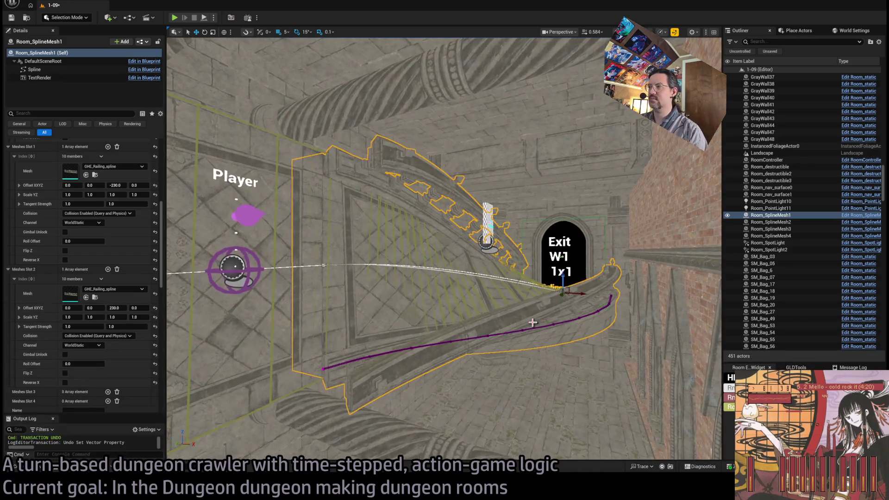
click(491, 370)
click(434, 218)
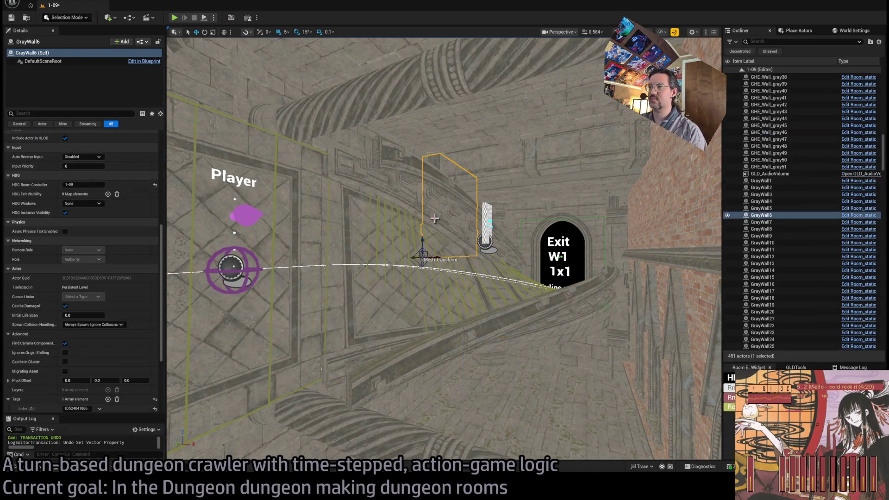
click(413, 168)
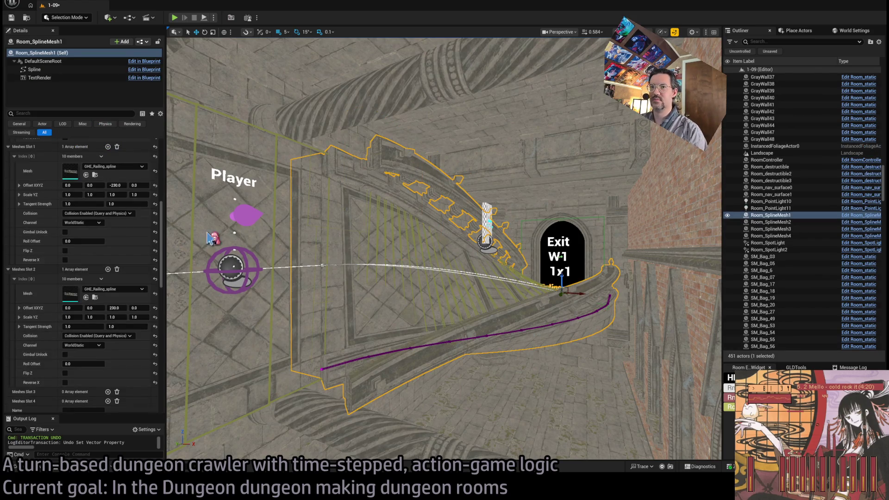
Show the GLDTools panel and open the Content Drawer's spline assets
scroll(102, 312, up, 2)
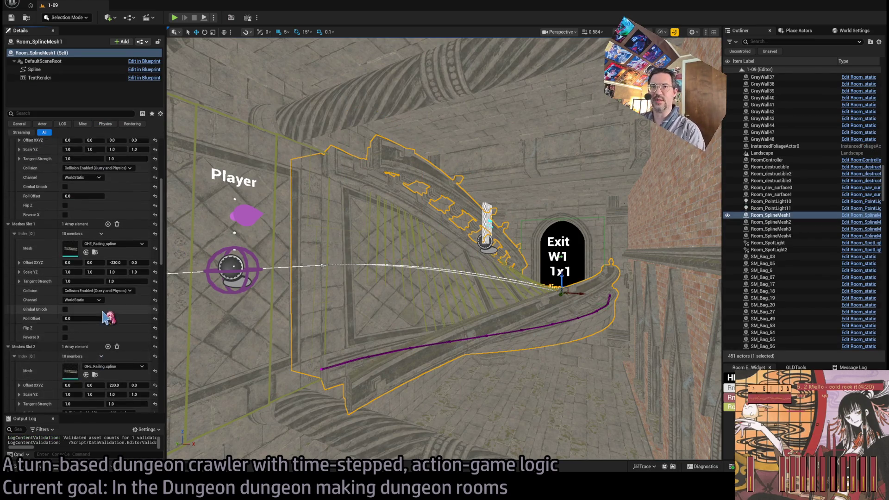
click(798, 364)
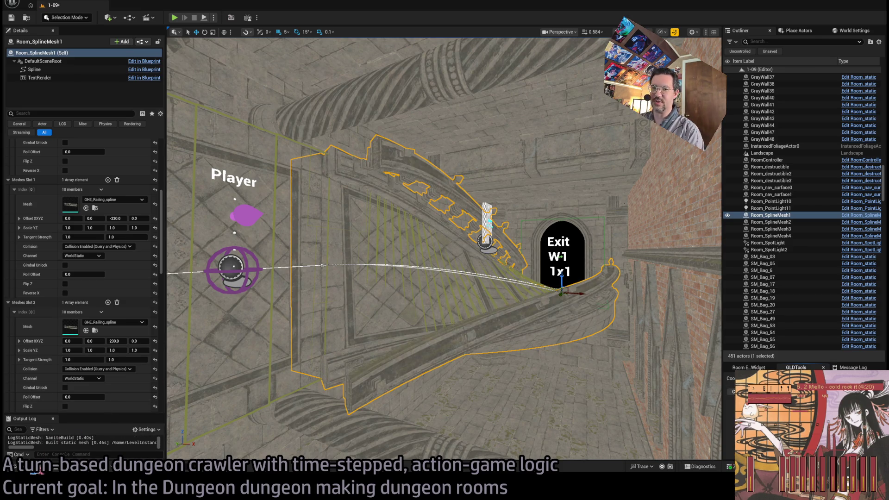
click(37, 469)
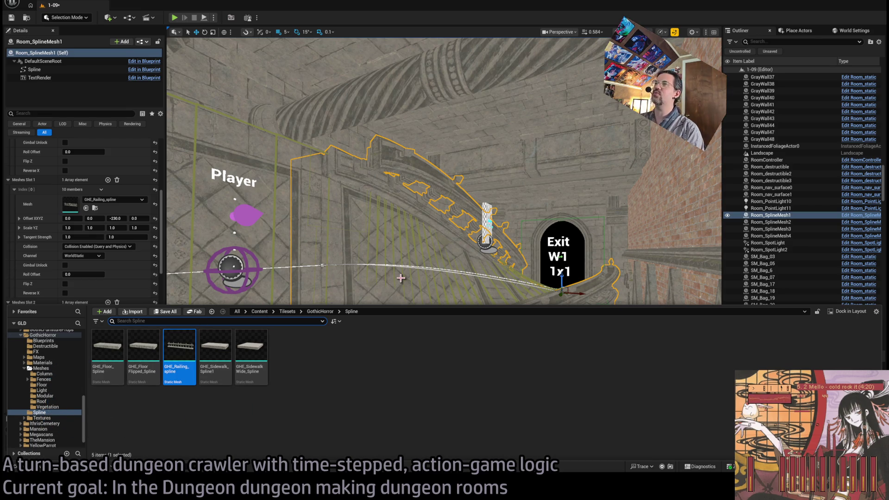
Close the Content Drawer to reveal the railed walkway
click(333, 251)
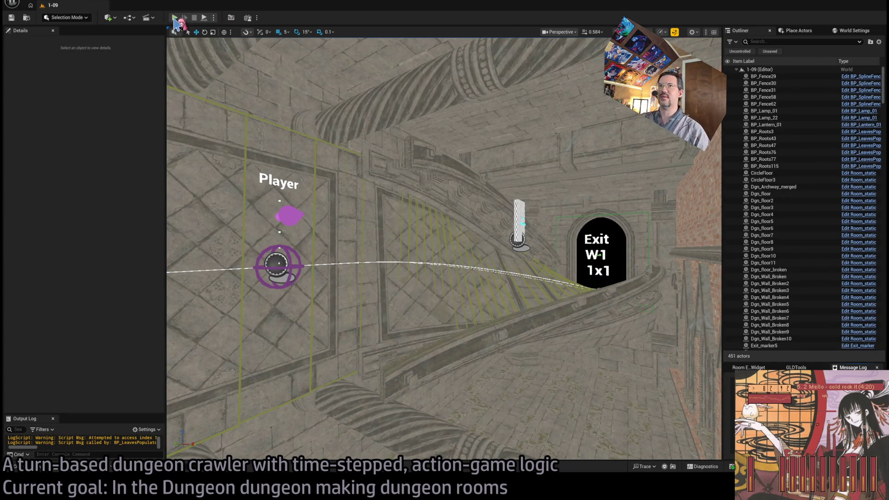
Play-test level 1-09 by moving the character up the railed walkway, then stop
click(175, 22)
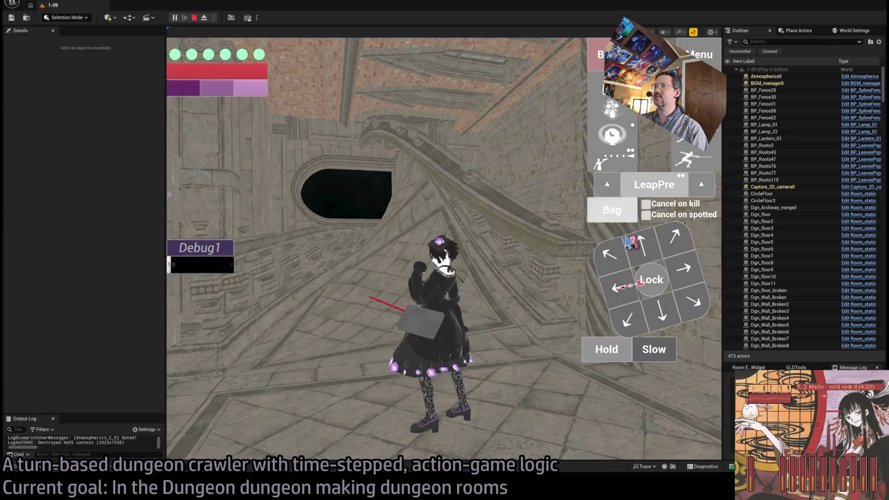
click(653, 252)
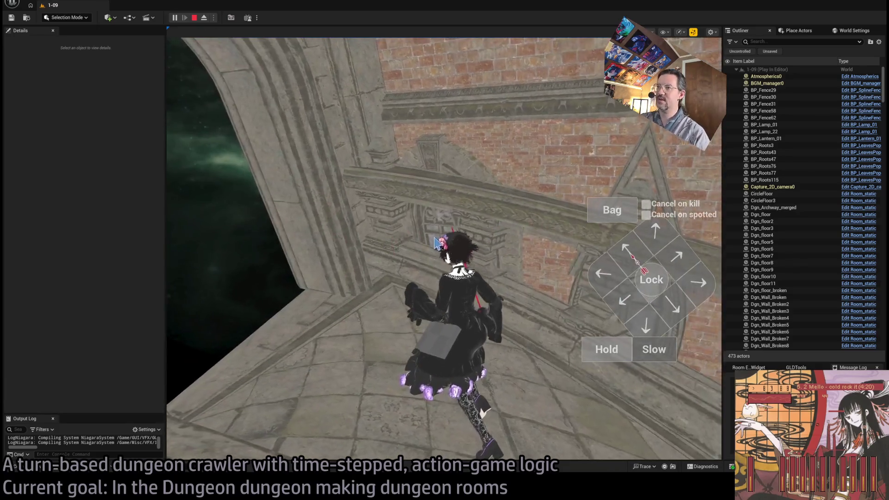
key(Escape)
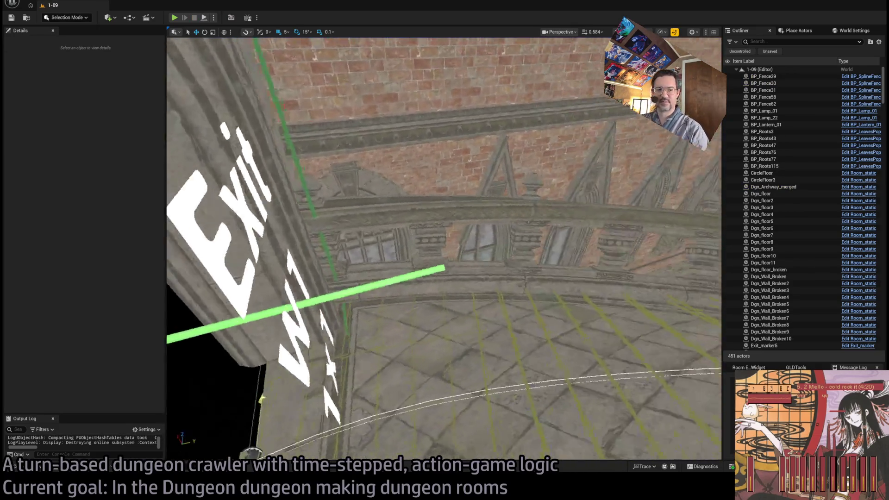
Select Room_nav_surface0 and add four entries to its Widths array
drag(298, 103, 298, 102)
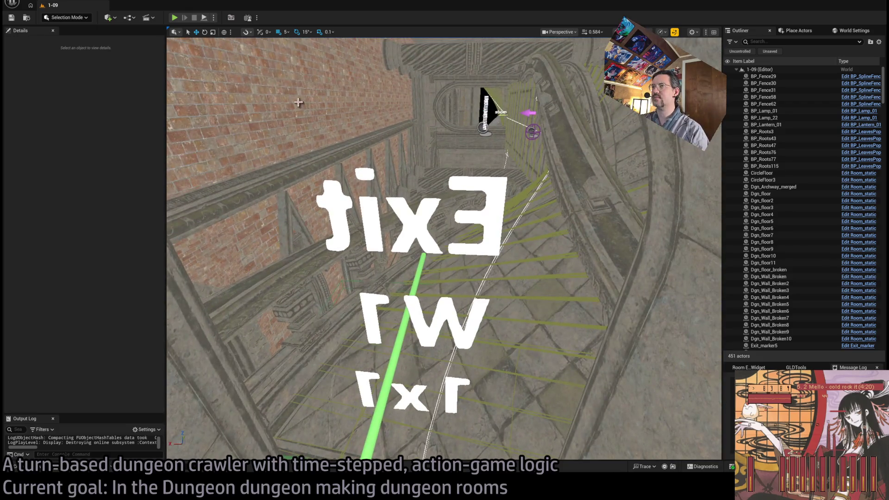
click(367, 238)
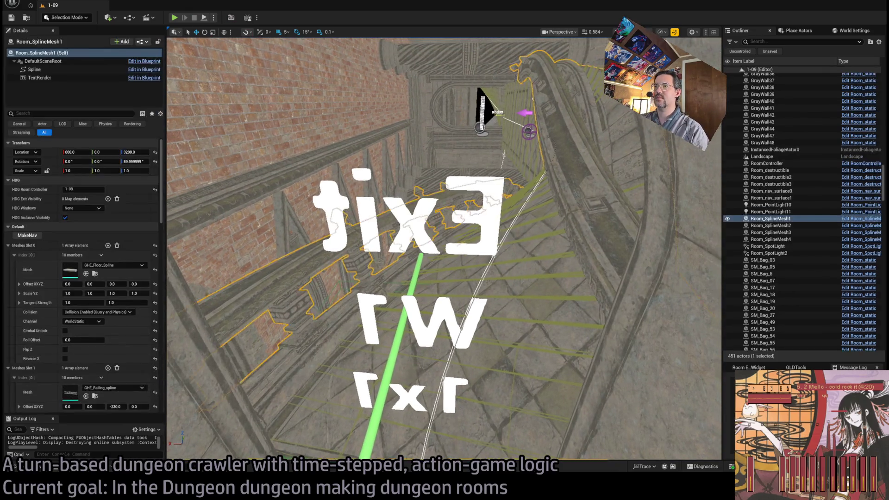
key(f)
click(456, 293)
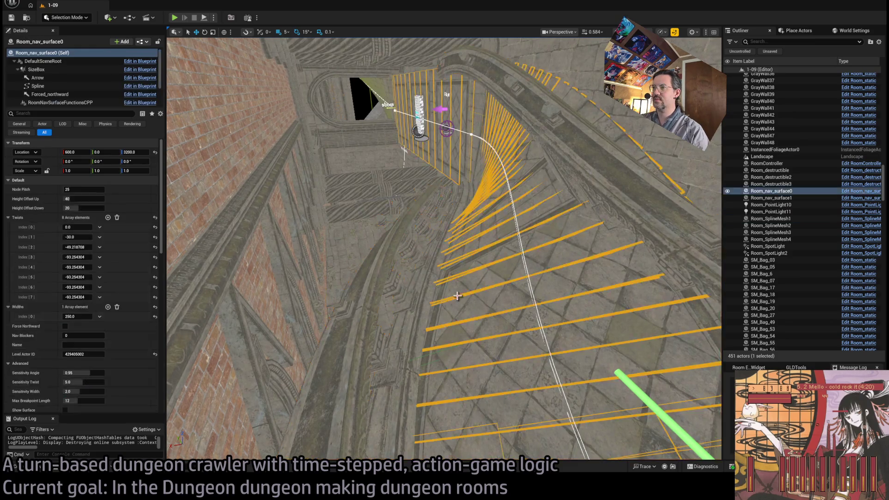
scroll(111, 292, down, 1)
click(108, 296)
click(108, 296)
click(108, 296)
click(108, 296)
click(107, 296)
click(108, 296)
click(108, 296)
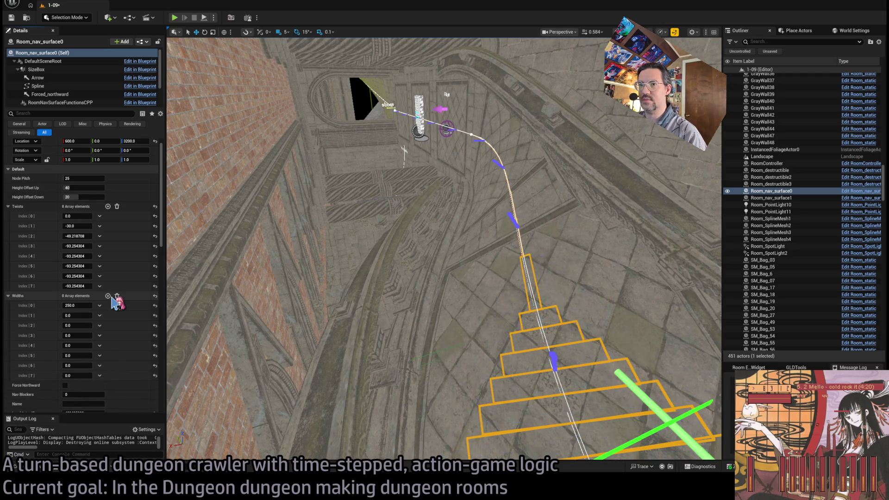
Enter 250 into the newly added width entries
click(76, 315)
text(250)
click(76, 325)
text(250)
click(76, 335)
text(250	250	250	250	250)
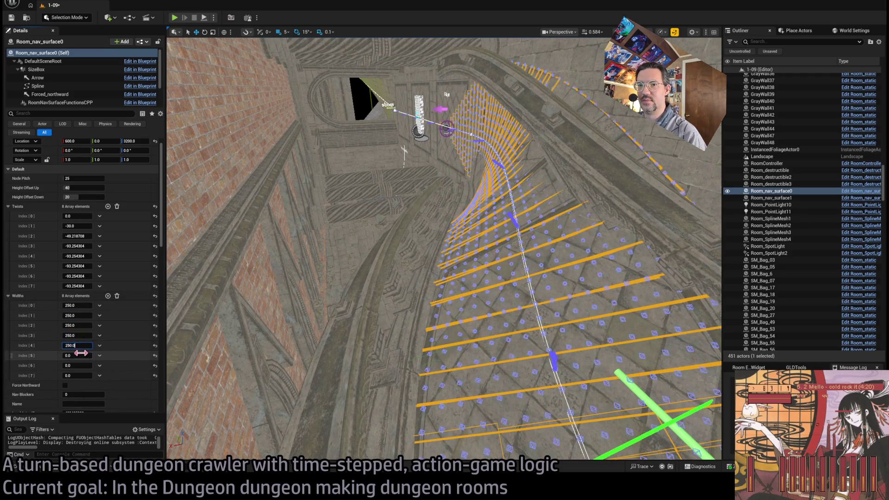
key(Return)
mouse_move(384, 238)
mouse_down()
mouse_move(412, 229)
mouse_move(388, 232)
mouse_up()
Set width Index[0] to 100 and Index[1] to 200
mouse_move(77, 305)
mouse_down()
mouse_move(44, 306)
mouse_move(64, 315)
mouse_up()
text(100)
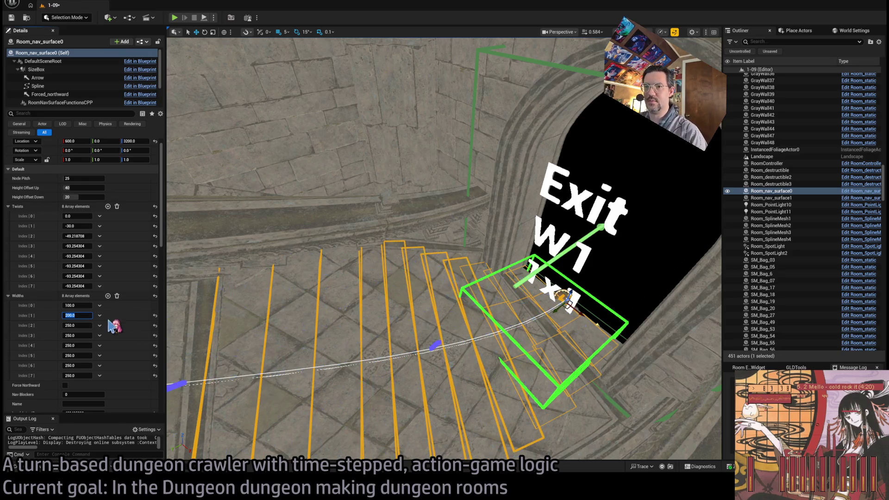
key(Tab)
text(200)
key(Return)
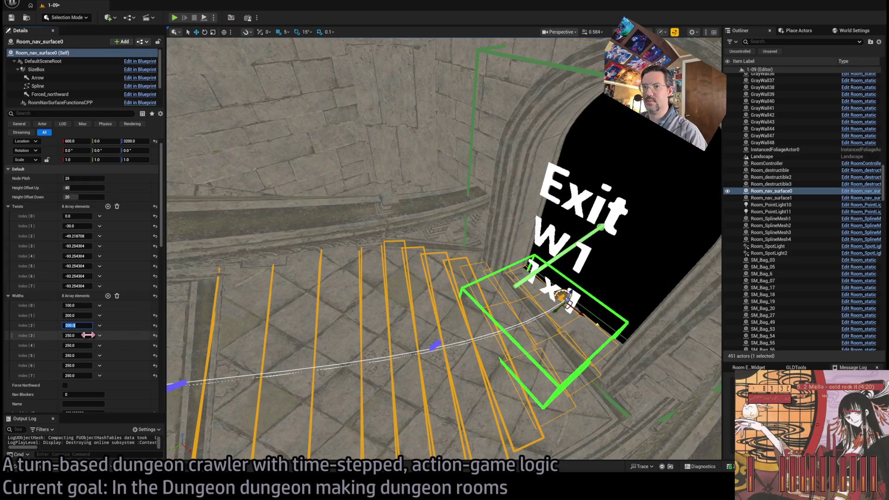
drag(189, 318, 262, 215)
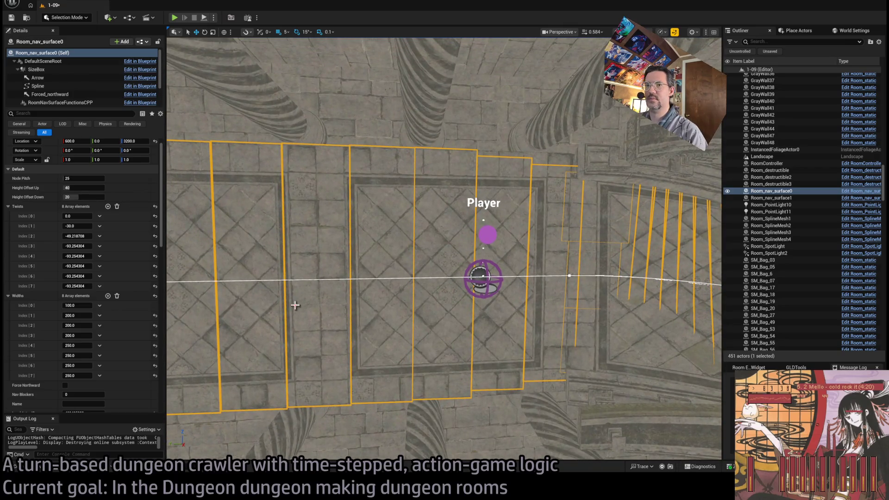
drag(173, 317, 173, 324)
Set widths Index[4] and Index[5] to 200
click(77, 345)
text(200)
key(Return)
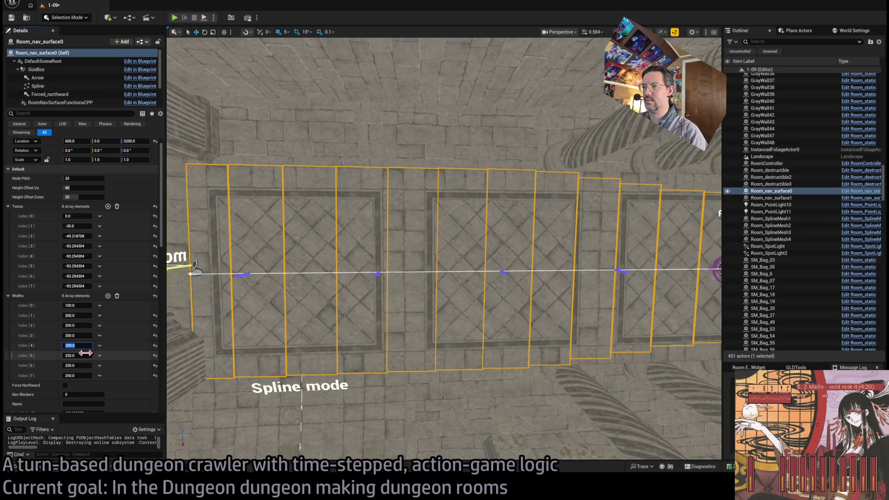
text(200)
key(Return)
drag(308, 323, 304, 304)
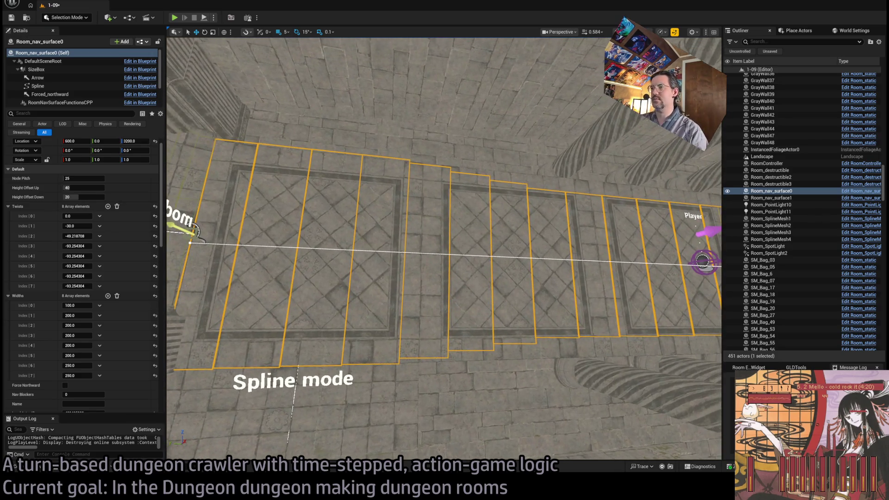
Add more width entries and set the last three, Index[9]–[11], to 250
click(108, 296)
click(108, 296)
click(108, 296)
click(108, 296)
click(72, 365)
key(Tab)
key(Tab)
text(250)
key(Tab)
text(250)
key(Tab)
text(250)
key(Return)
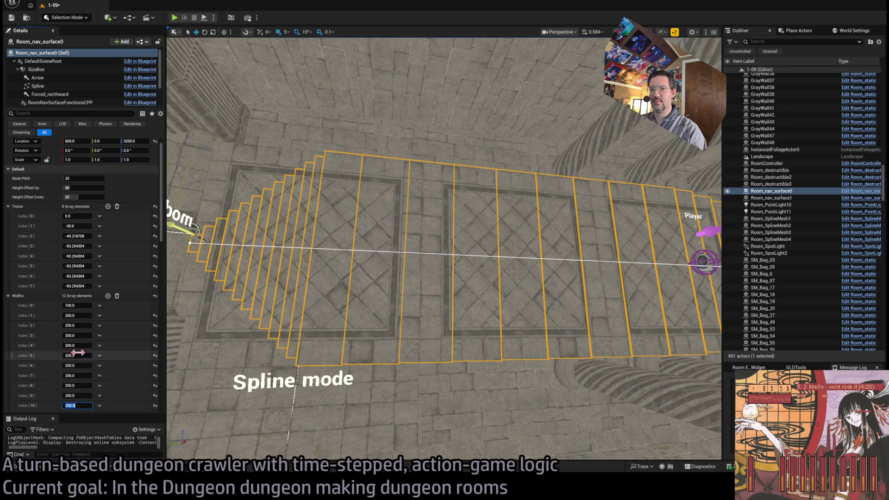
drag(241, 329, 241, 319)
scroll(85, 393, down, 3)
key(Return)
mouse_move(193, 343)
mouse_down()
mouse_move(204, 338)
mouse_move(193, 343)
mouse_up()
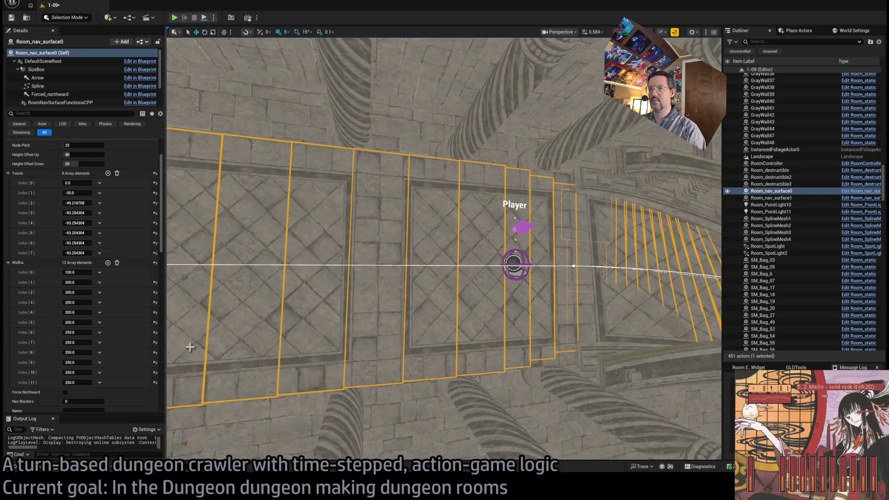
Set widths Index[6], Index[7] and Index[8] to 200
click(84, 333)
text(200)
key(Return)
click(82, 343)
text(200)
key(Return)
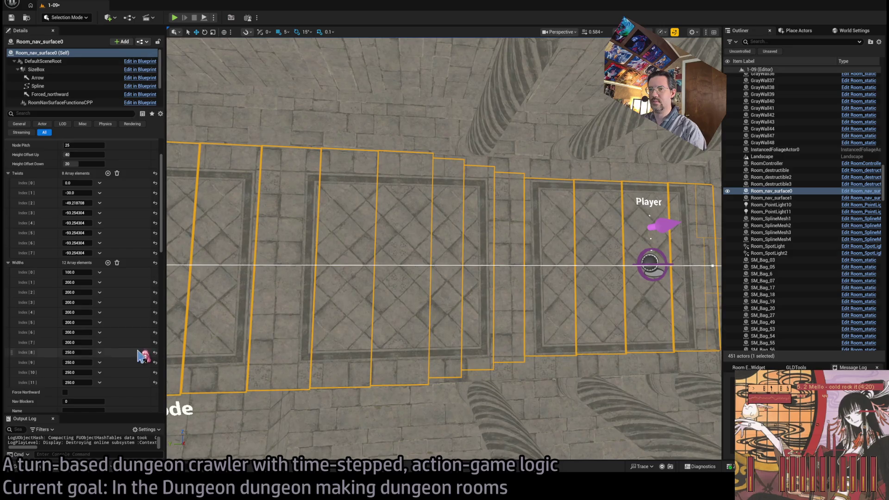
click(85, 353)
text(200)
key(Return)
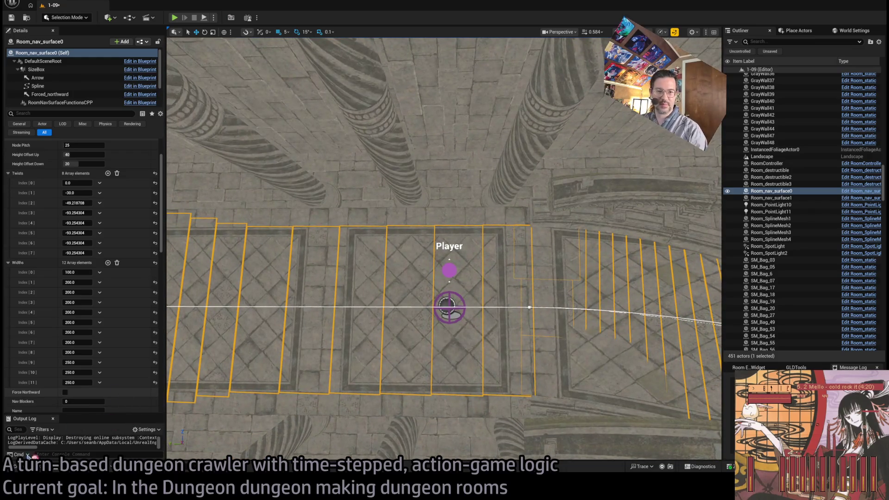
click(36, 471)
Place GHE_Railing_spline in the level and Alt-drag a copy beside the walkway
mouse_move(175, 355)
mouse_down()
mouse_move(431, 240)
mouse_move(446, 223)
mouse_up()
key(f)
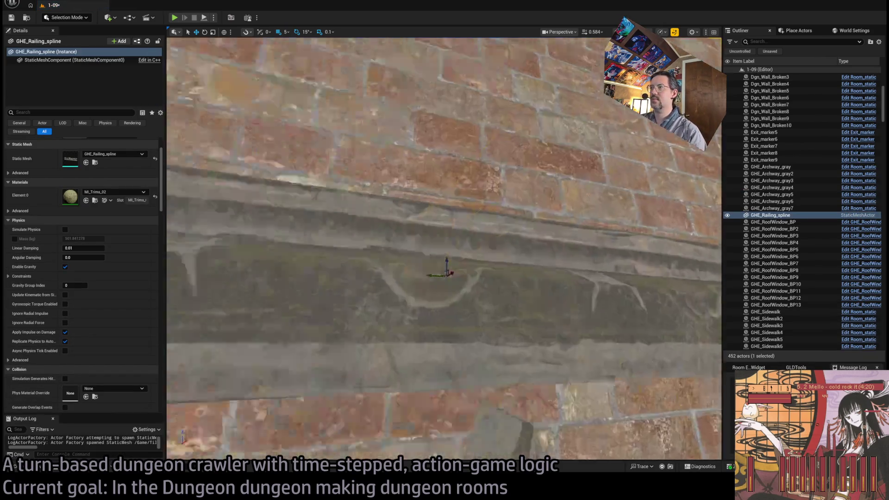
scroll(429, 271, down, 5)
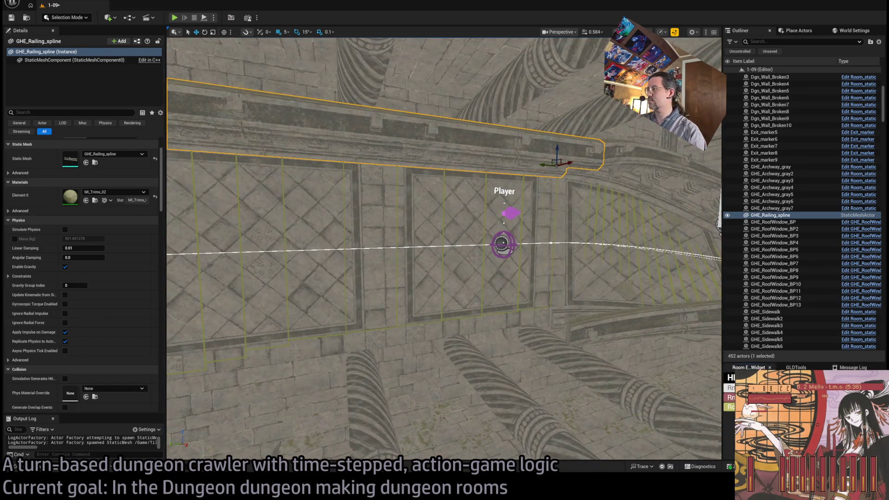
drag(560, 149, 550, 211)
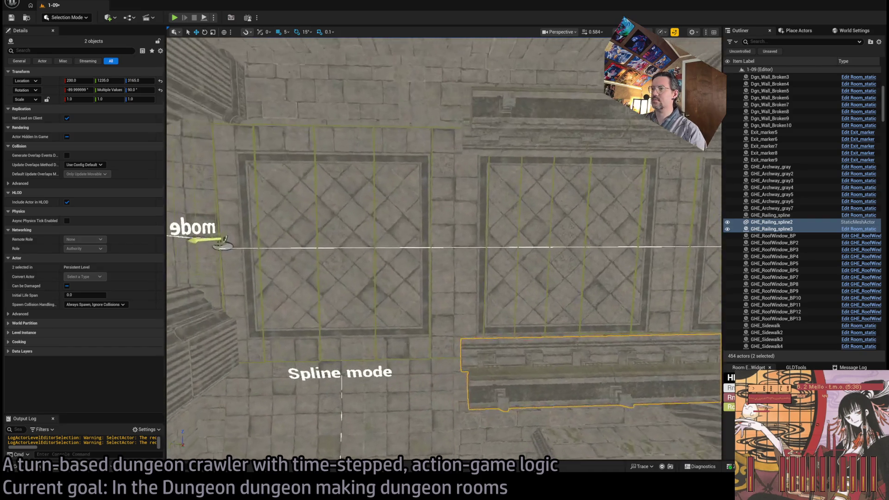
Reframe the walkway arch and reselect the first railing actor
key(w)
key(w)
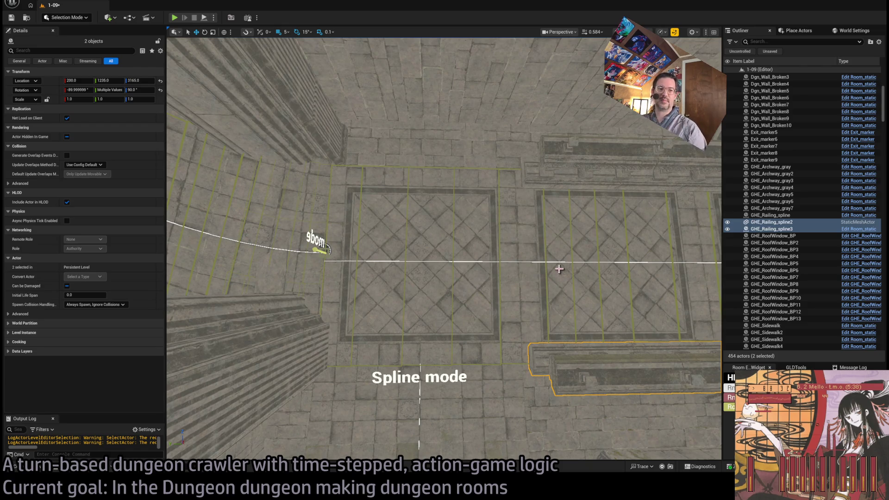
key(s)
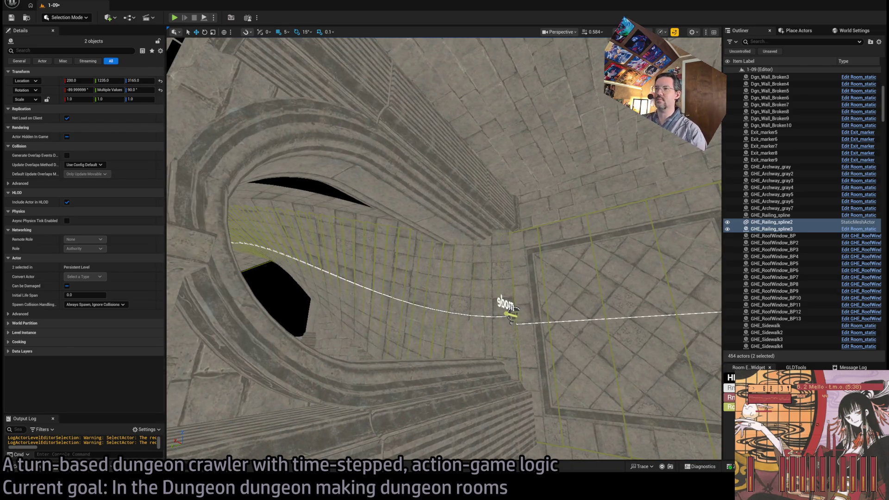
click(511, 320)
key(f)
mouse_move(495, 248)
mouse_down()
mouse_move(482, 241)
mouse_move(463, 250)
mouse_move(490, 250)
mouse_move(454, 241)
mouse_move(366, 245)
mouse_move(404, 229)
mouse_up()
click(452, 223)
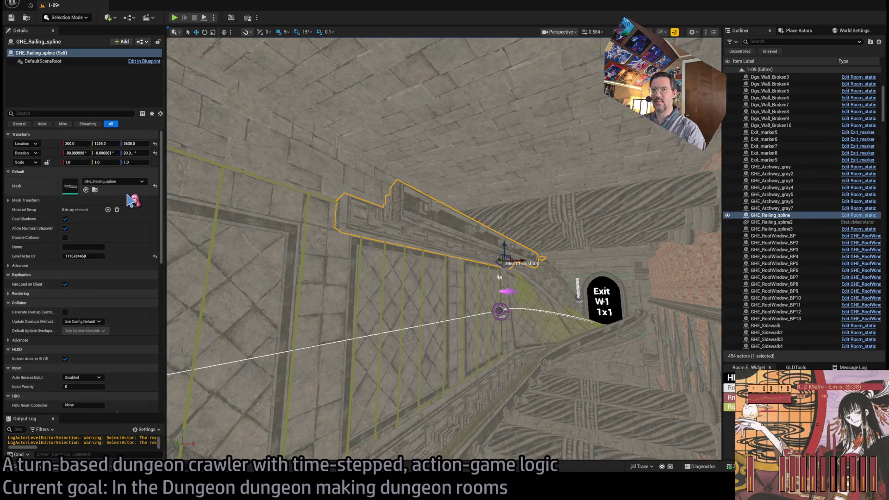
click(40, 469)
Swap the first railing's mesh to SM_Barrier_01 from the GothicHorror Meshes folder
click(47, 362)
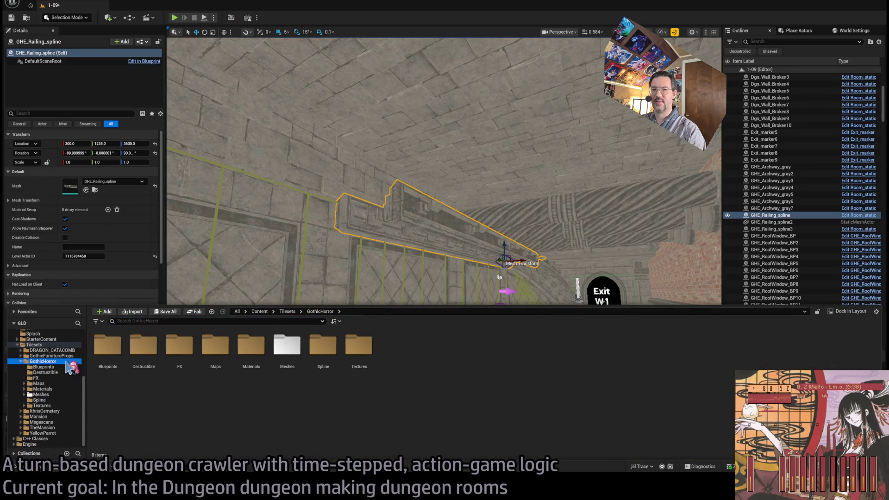
click(40, 394)
scroll(565, 397, down, 1)
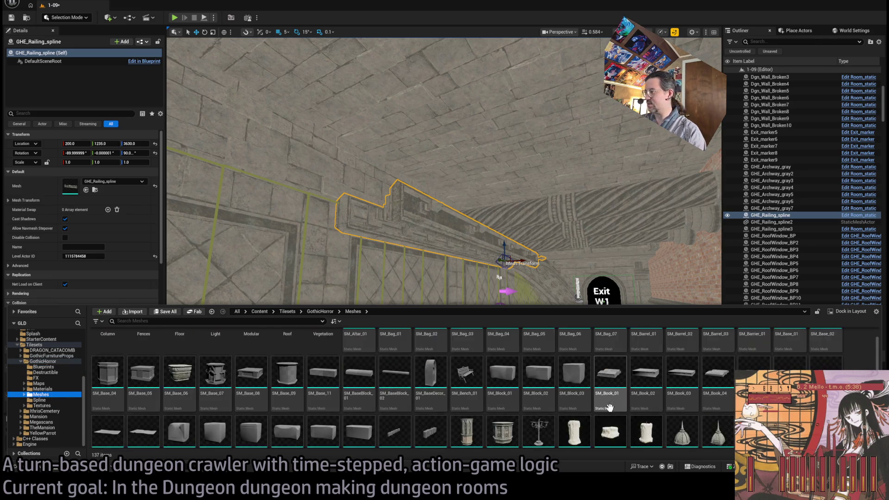
scroll(565, 397, down, 2)
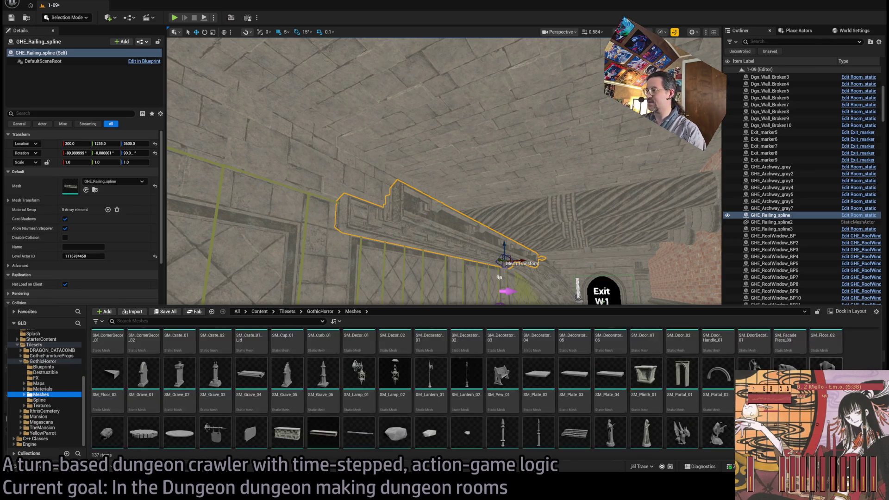
scroll(565, 397, up, 3)
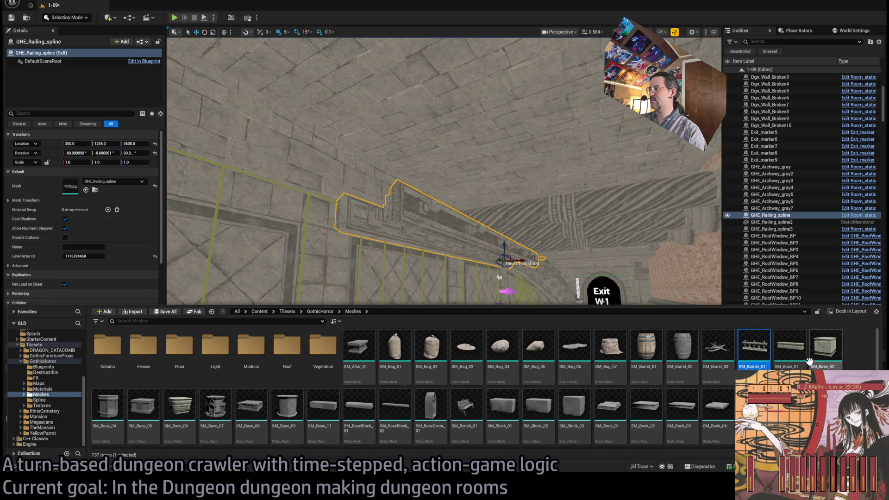
click(86, 190)
mouse_move(508, 278)
mouse_down()
mouse_move(499, 329)
mouse_move(478, 322)
mouse_up()
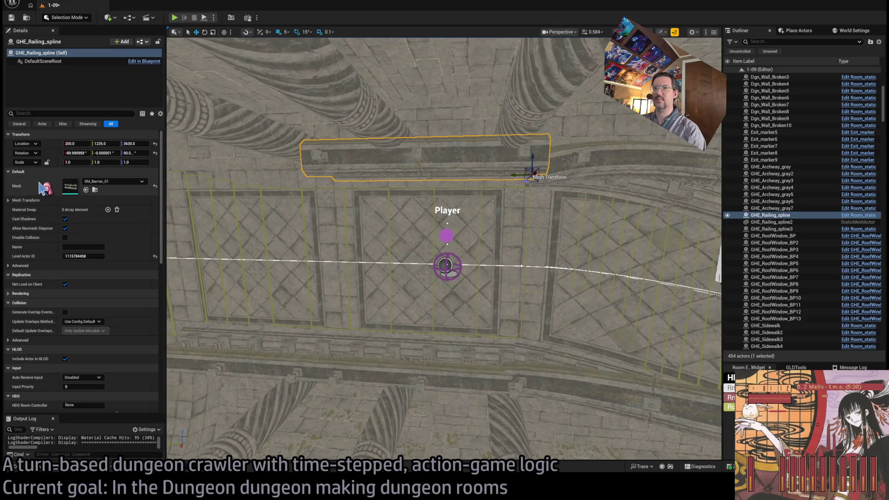
Delete the lower static railing beside the walkway
click(324, 366)
drag(73, 210, 72, 206)
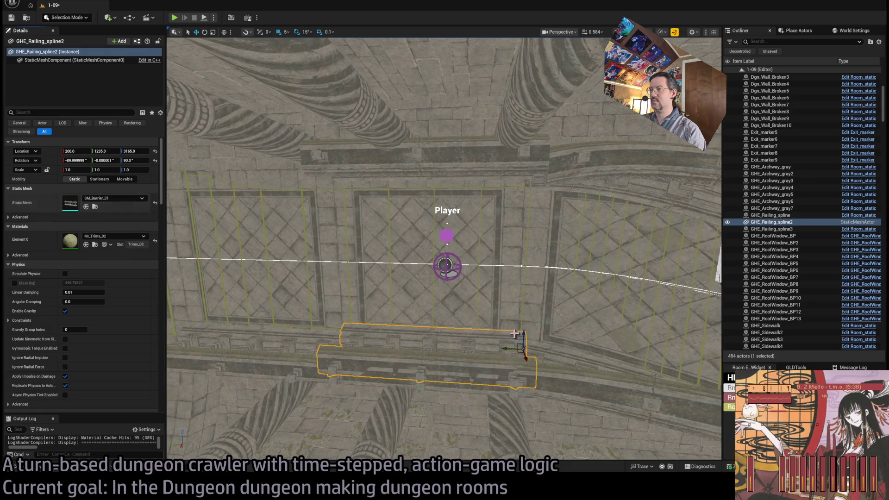
drag(524, 338, 625, 342)
key(Delete)
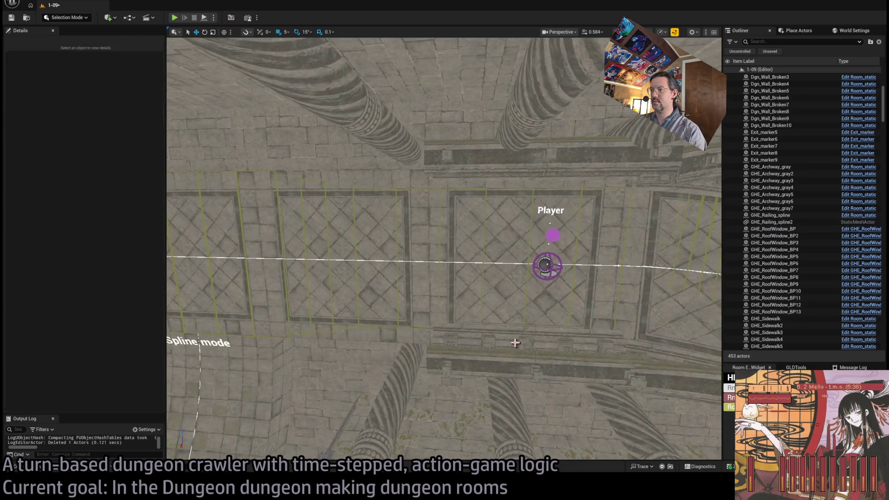
key(ctrl+z)
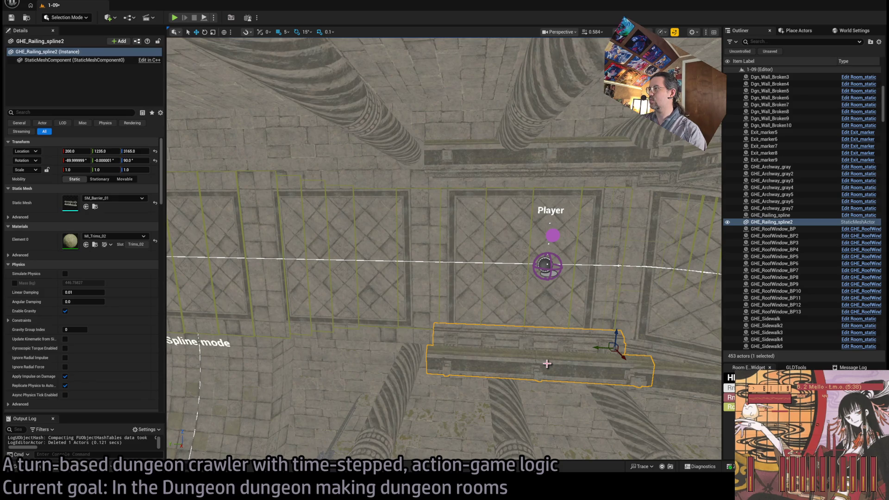
key(Delete)
Alt-drag a copy of the upper railing to the lower side and select both railings
click(557, 153)
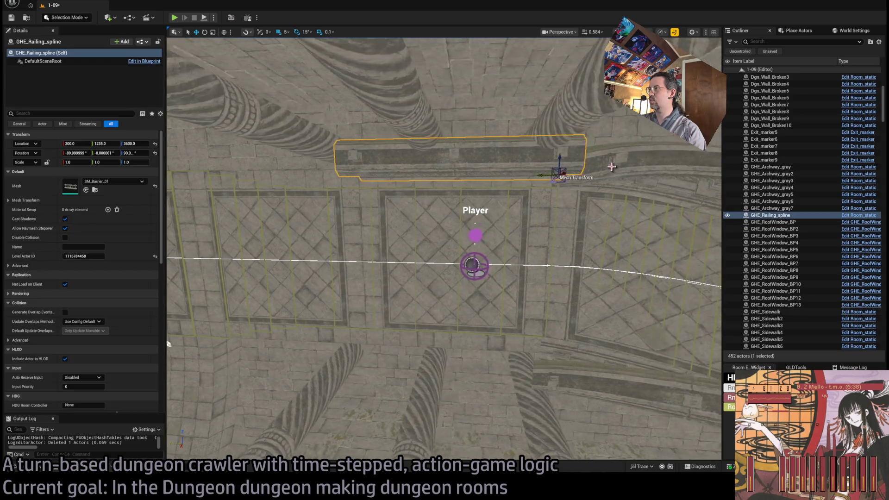
mouse_move(541, 164)
mouse_down()
mouse_move(550, 170)
mouse_move(546, 236)
mouse_move(531, 338)
mouse_up()
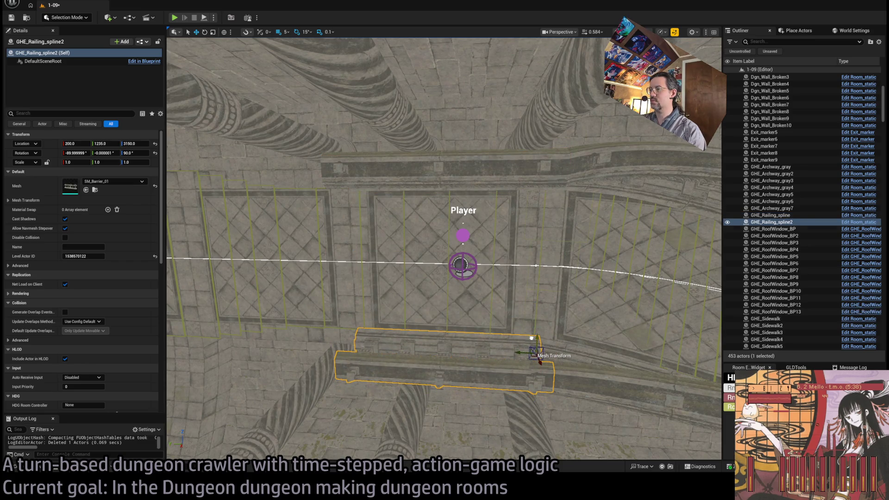
scroll(540, 377, down, 2)
ctrl+click(463, 203)
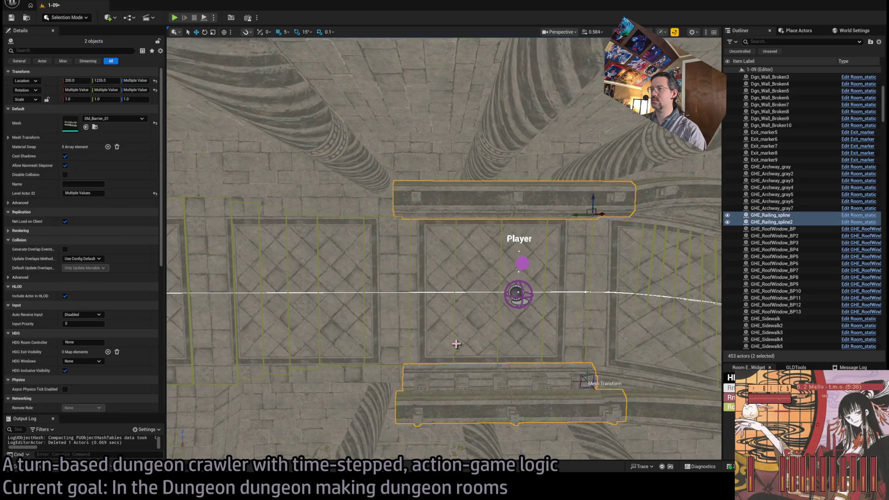
key(f)
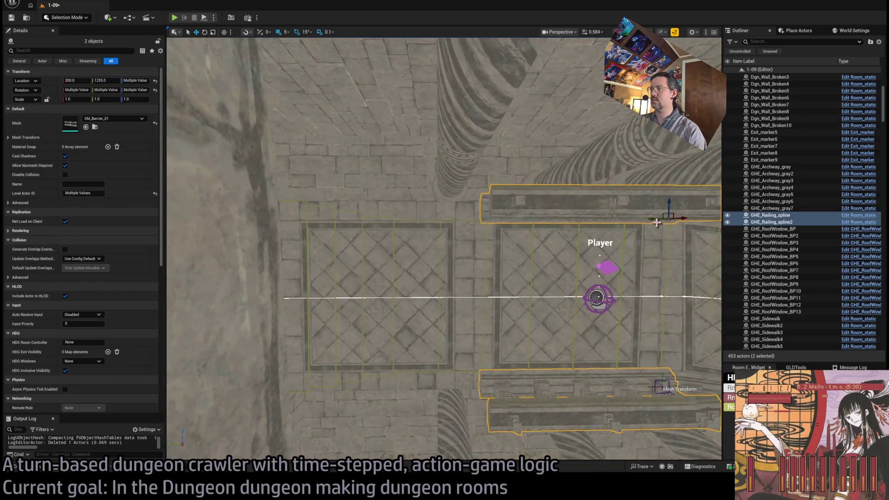
Duplicate the railing pair along the walkway, then, with 50-unit grid snap, copy the upper one 500 units further
mouse_move(653, 217)
alt+mouse_down()
mouse_move(452, 236)
mouse_move(465, 232)
alt+mouse_up()
alt+drag(499, 256, 491, 186)
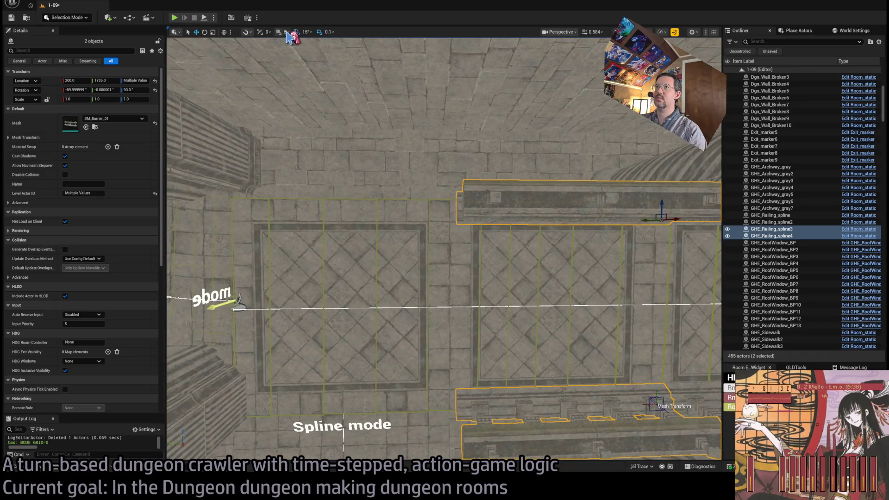
key(bracketright)
click(501, 213)
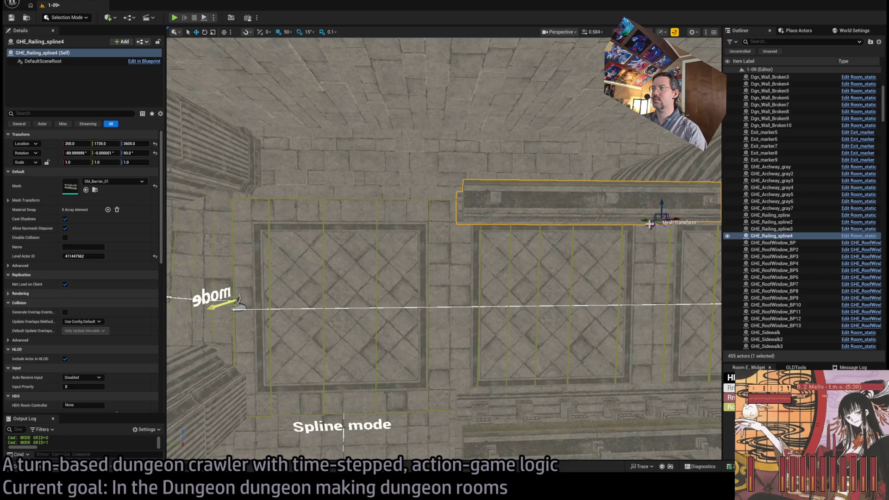
mouse_move(648, 221)
alt+mouse_down()
mouse_move(413, 222)
mouse_move(453, 222)
mouse_move(463, 250)
mouse_move(500, 253)
alt+mouse_up()
click(465, 320)
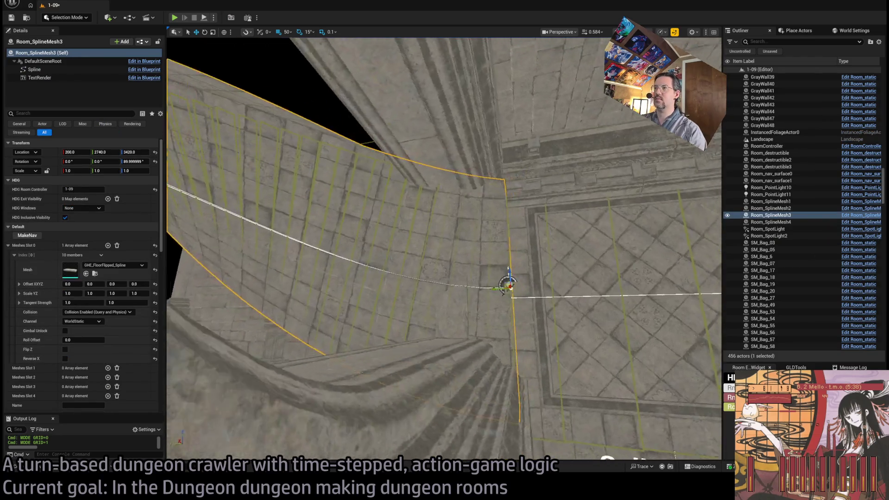
Copy the SM_Barrier_01 entry from Room_SplineMesh1's Meshes Slot 1
mouse_move(445, 250)
mouse_down()
mouse_move(435, 259)
mouse_move(459, 261)
mouse_move(463, 241)
mouse_move(445, 259)
mouse_move(482, 293)
mouse_up()
click(510, 313)
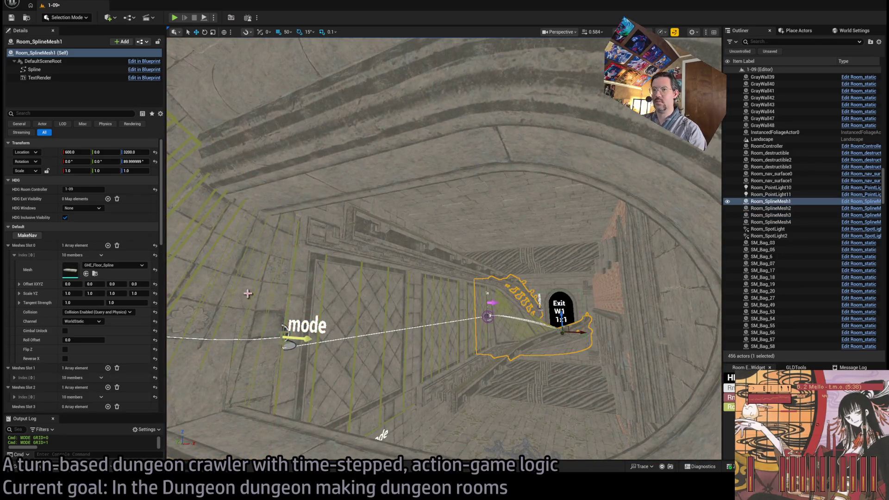
click(15, 377)
scroll(18, 370, down, 1)
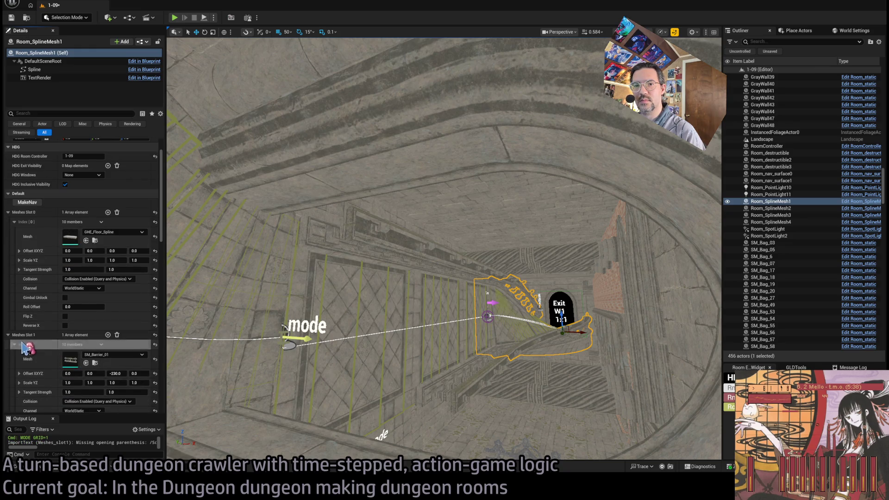
drag(336, 306, 335, 306)
click(389, 285)
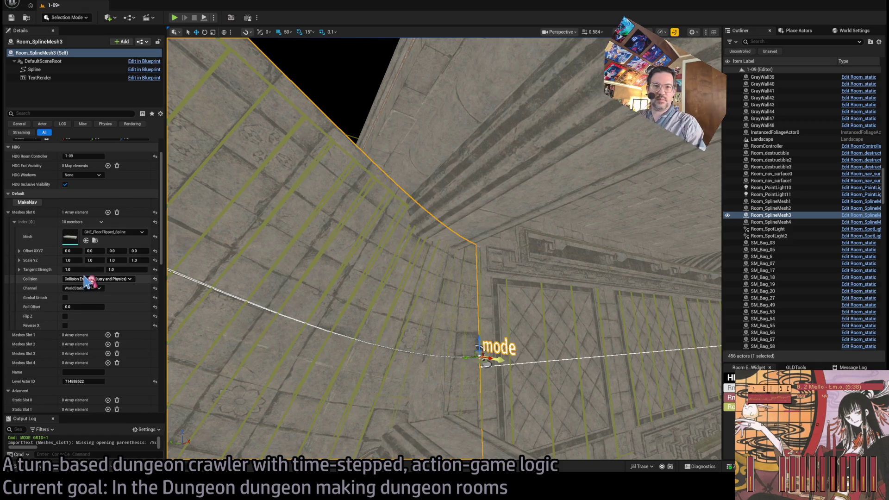
drag(342, 276, 343, 277)
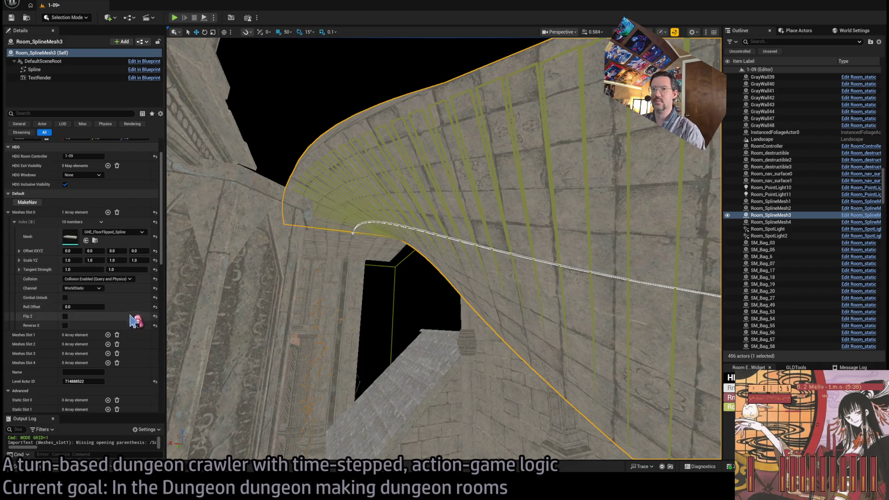
Add a Meshes Slot 1 element to Room_SplineMesh3 and paste the barrier at Z offset -230
click(108, 335)
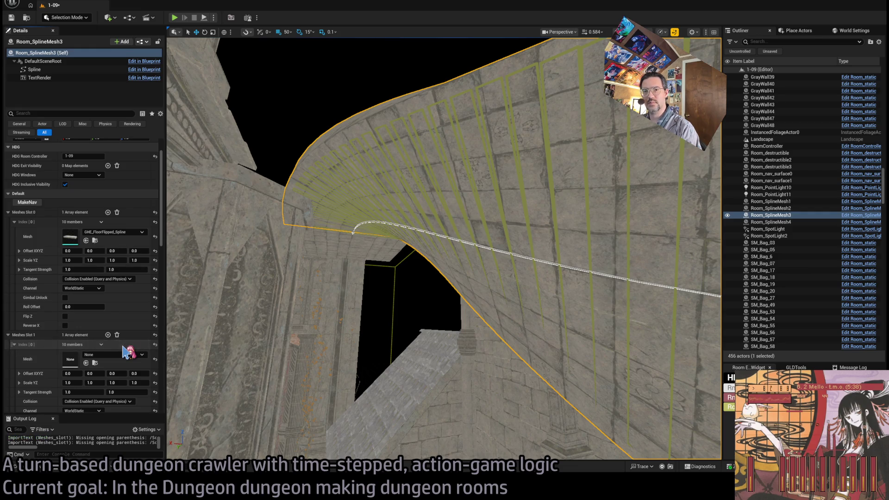
drag(342, 277, 342, 276)
click(478, 299)
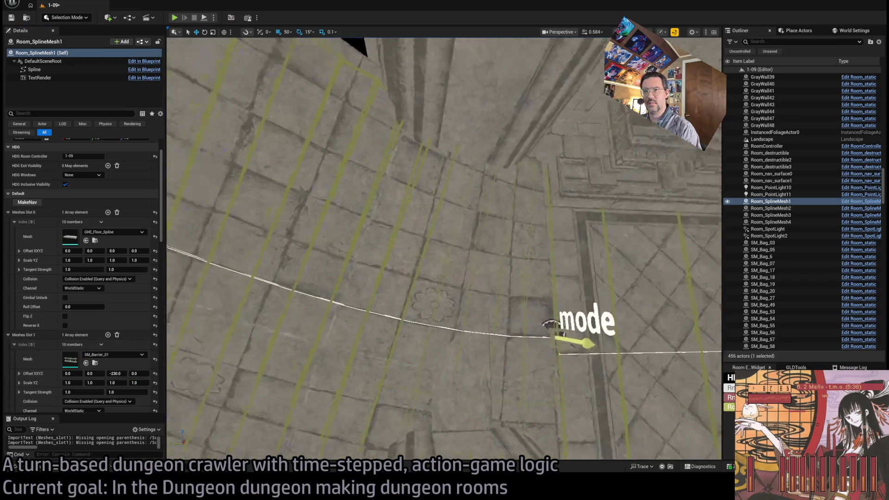
click(436, 243)
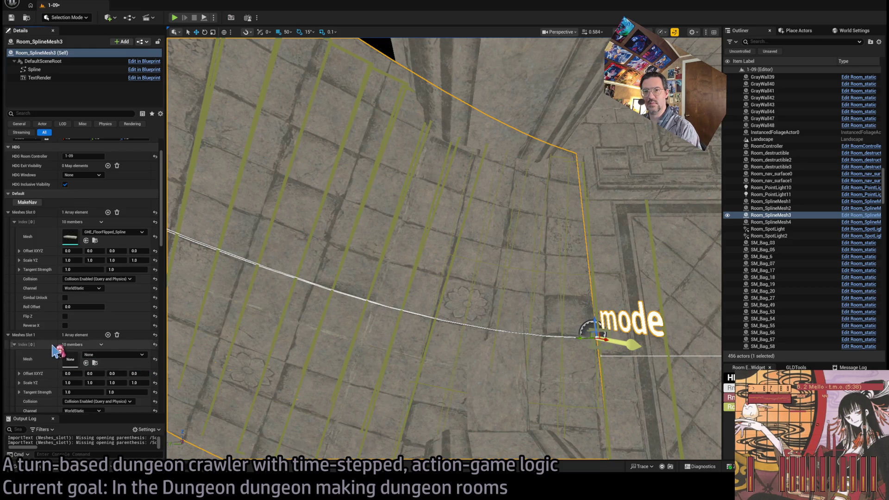
key(f)
drag(333, 320, 260, 299)
drag(380, 309, 463, 246)
click(464, 244)
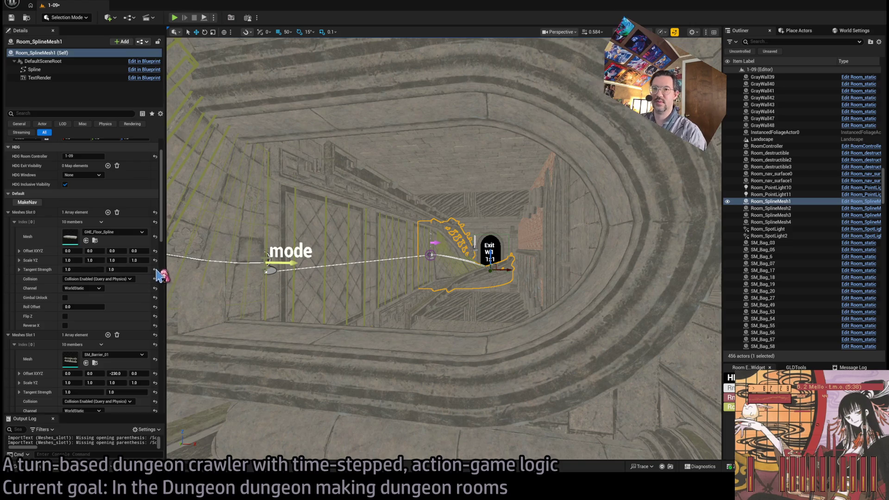
drag(348, 258, 454, 233)
click(454, 233)
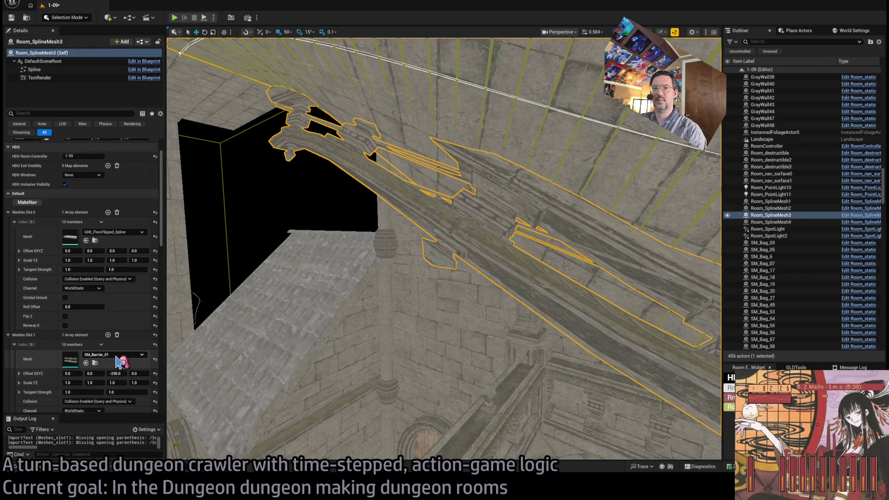
Set the curved walkway's Meshes Slot 1 mesh to GHE_Railing_spline
click(118, 360)
key(f)
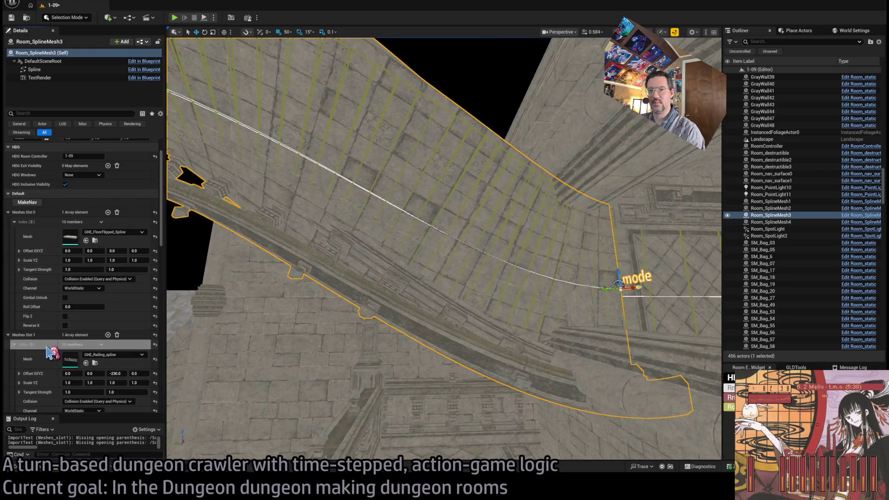
click(14, 345)
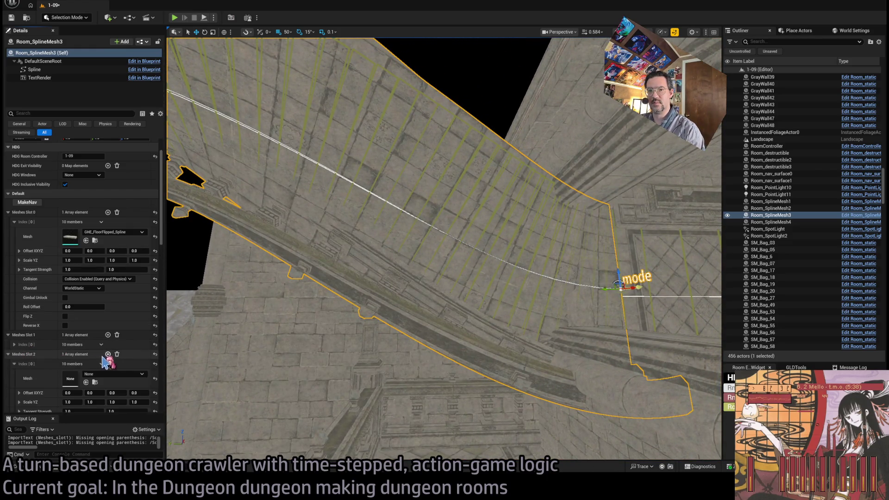
Paste the railing into Meshes Slot 2 at Z offset 230 and enable Sub Spline Mode for indices 1 and 2
key(ctrl+v)
scroll(92, 361, down, 2)
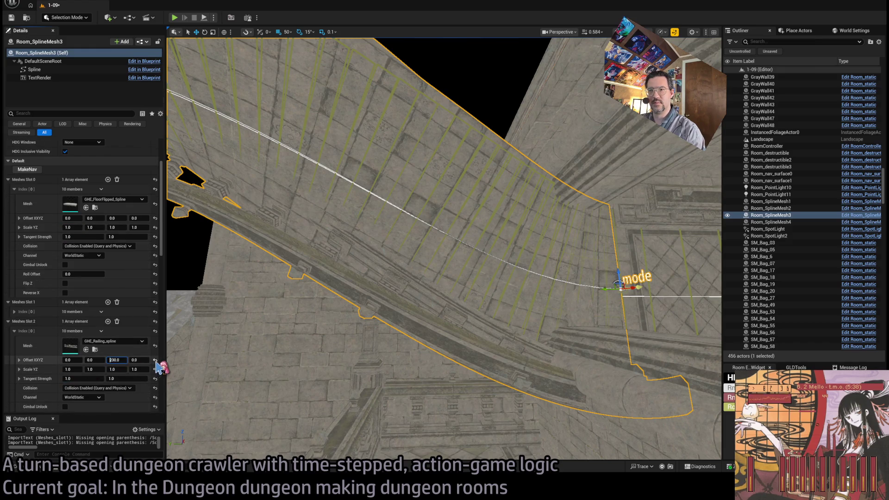
key(Return)
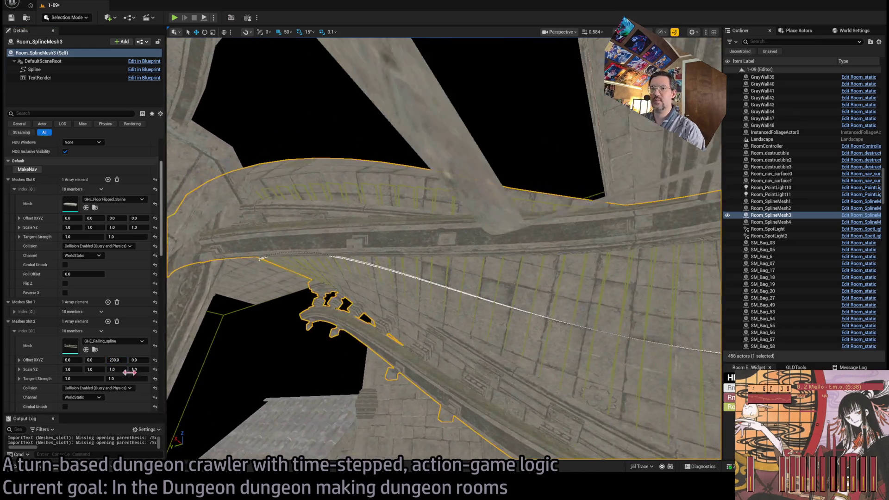
scroll(69, 240, down, 15)
click(65, 234)
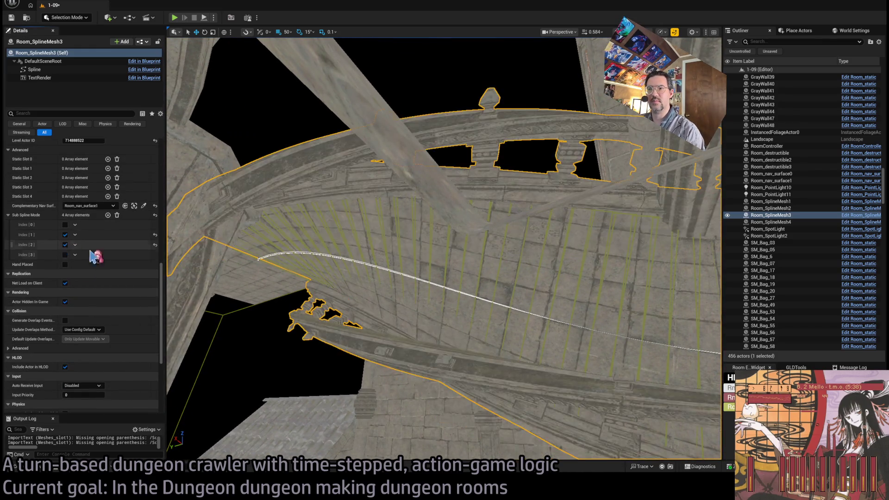
click(65, 245)
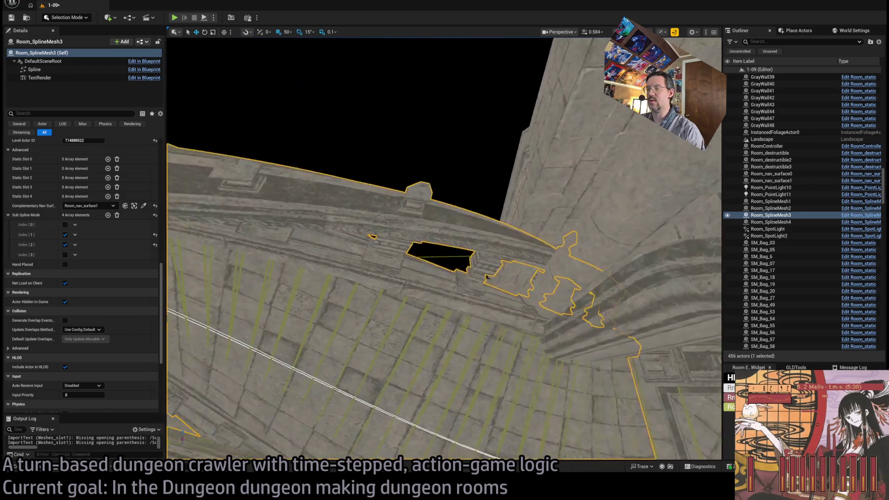
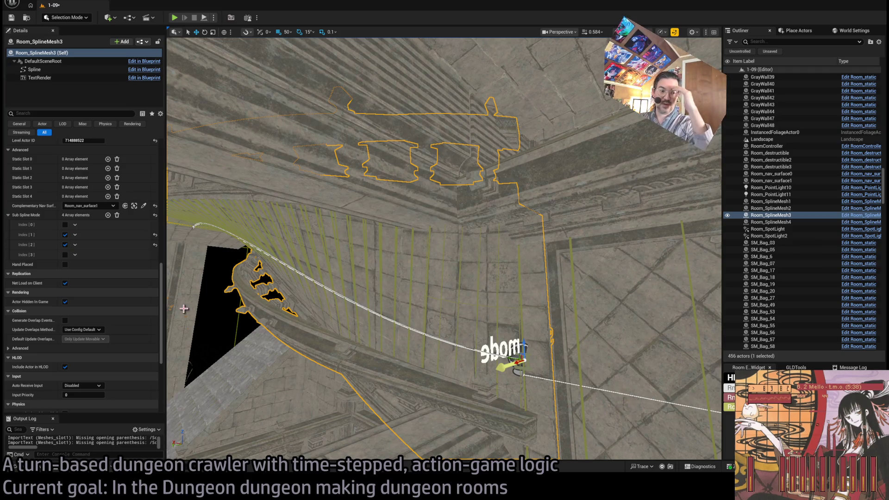
Open the selected Room_SplineMesh3's blueprint for editing from the Details panel
scroll(102, 298, up, 3)
scroll(103, 299, up, 2)
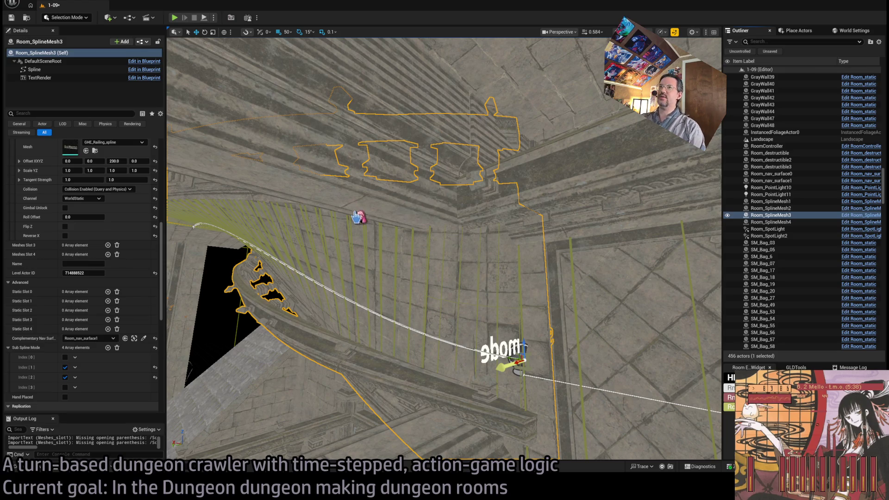
click(159, 43)
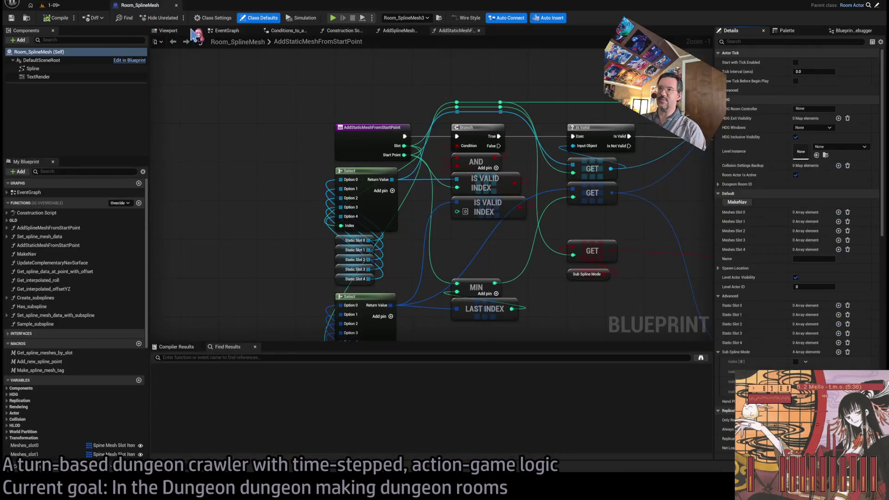
Close the extra graph tabs and locate the Create Subsplines call in the Construction Script
middle_click(446, 30)
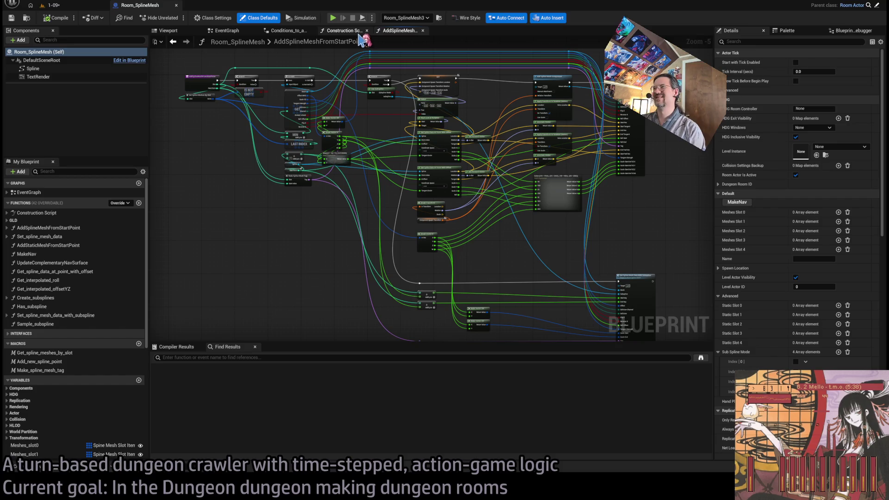
middle_click(382, 33)
middle_click(332, 30)
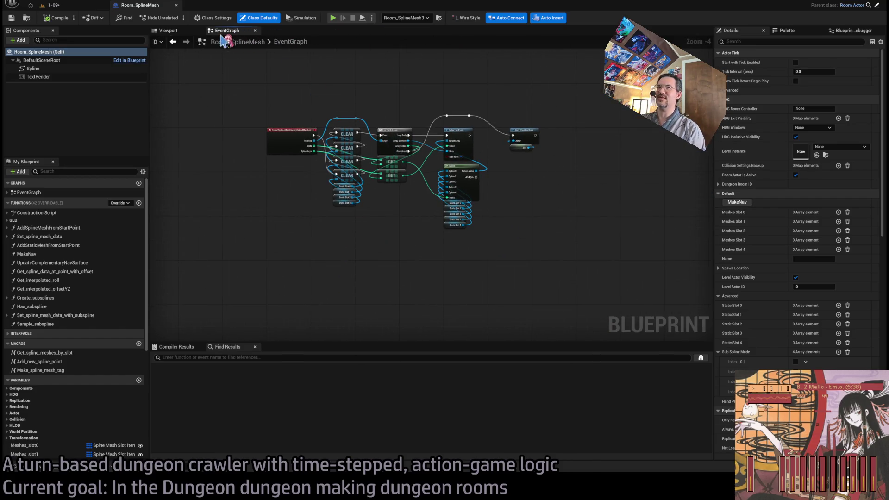
double_click(67, 212)
scroll(556, 195, up, 2)
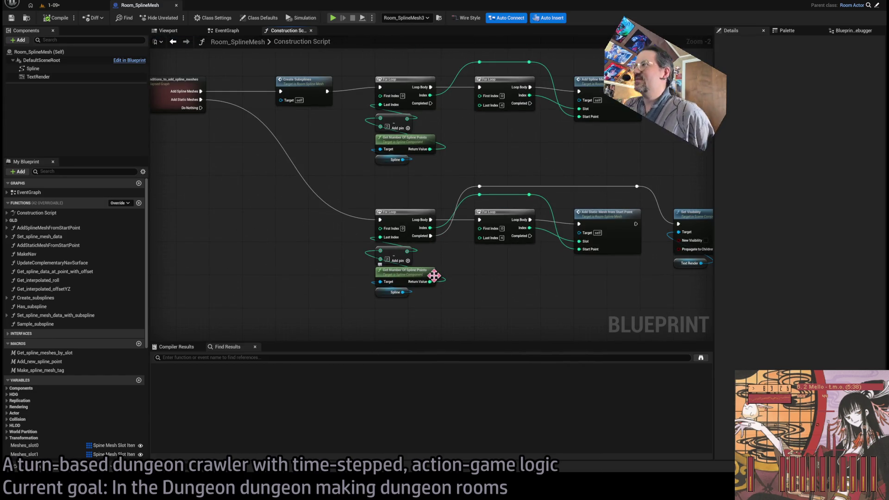
drag(373, 160, 463, 190)
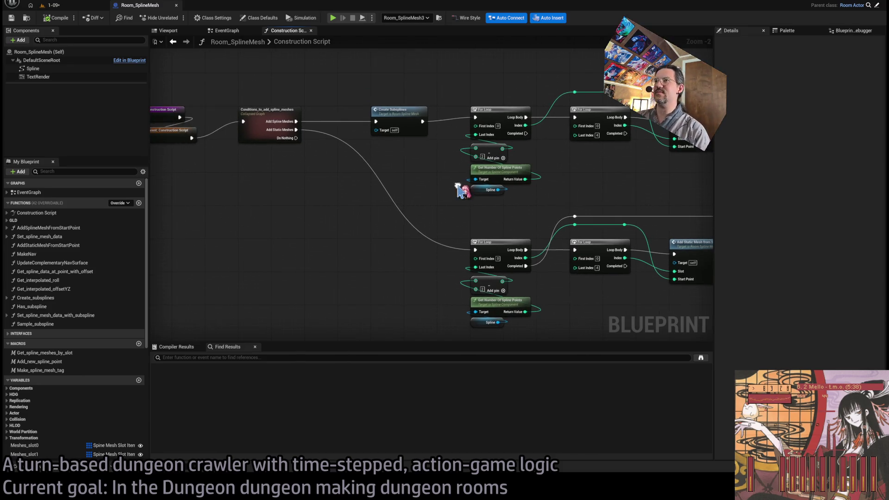
drag(398, 118, 422, 149)
double_click(423, 149)
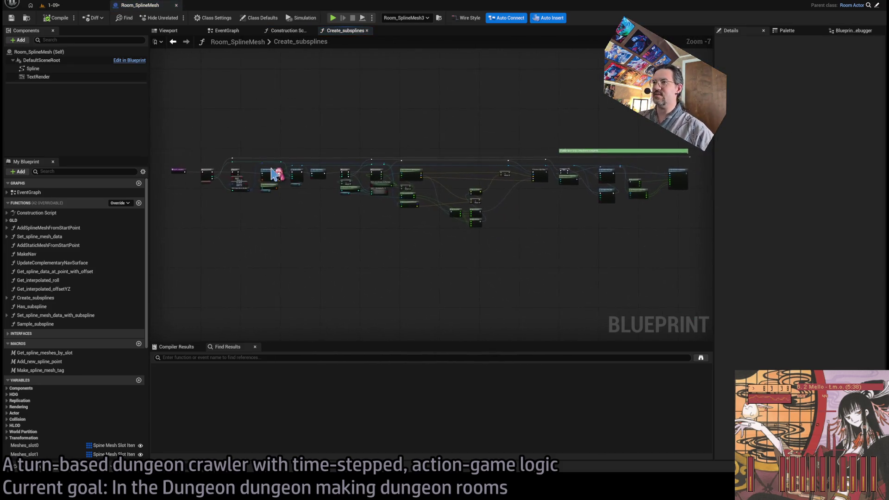
click(287, 30)
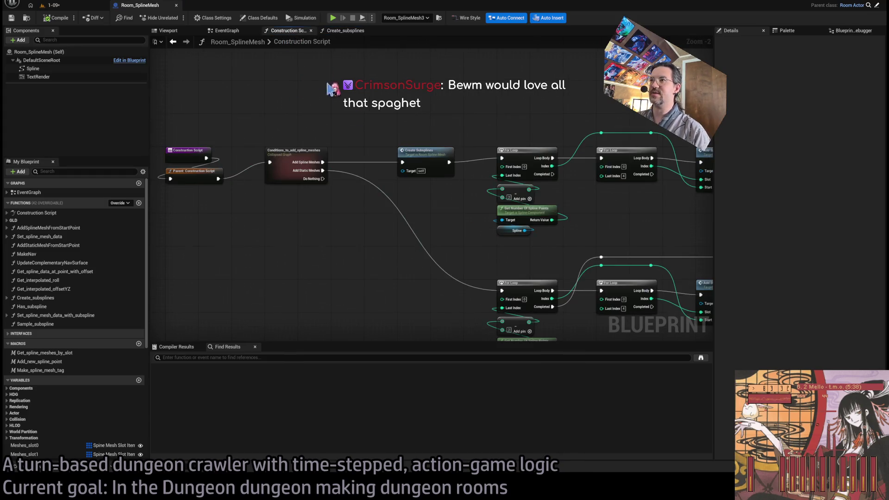
Add a Boolean input named Debug to Create_subsplines and open its function graph
click(414, 147)
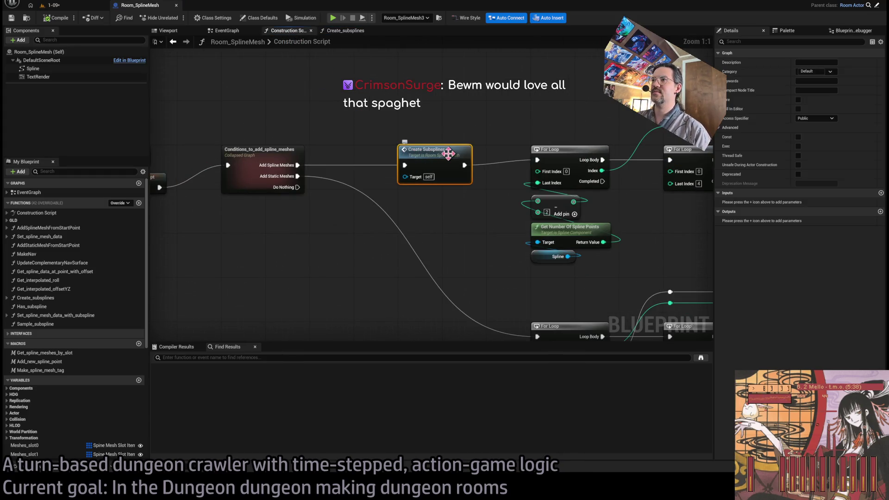
click(881, 193)
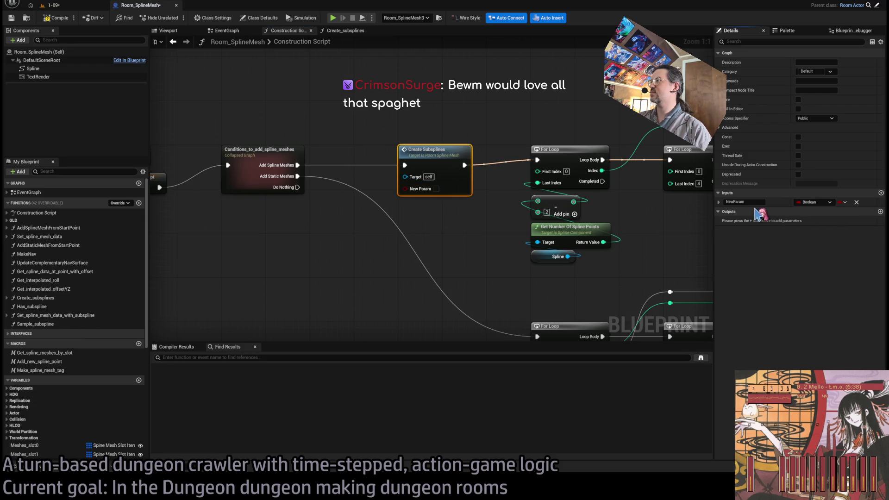
key(Return)
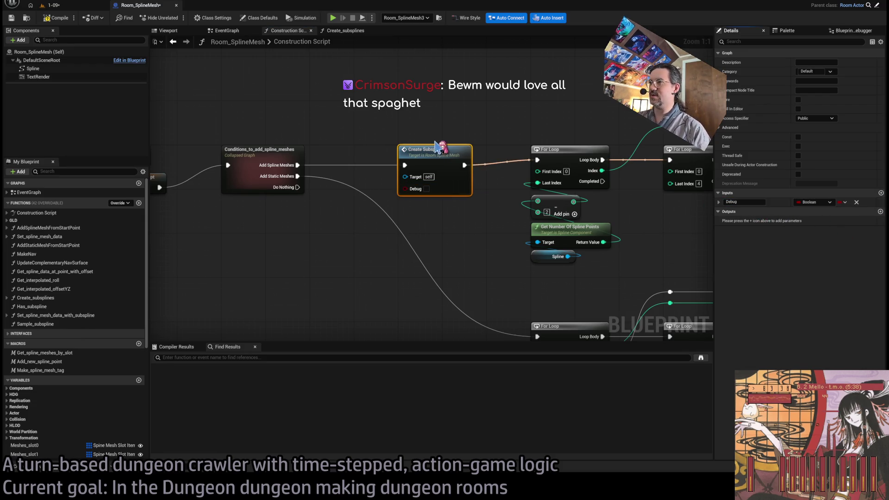
double_click(437, 155)
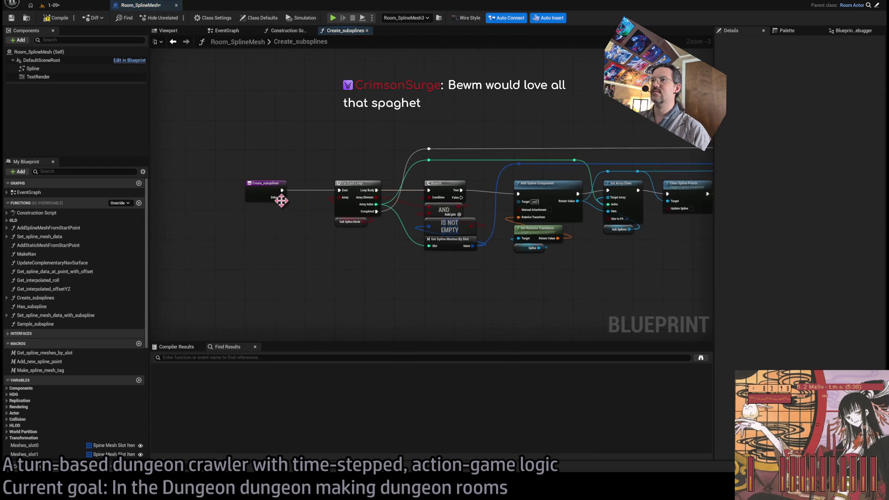
Inspect the Add Spline Component node and check the sub-splines in the level
click(385, 194)
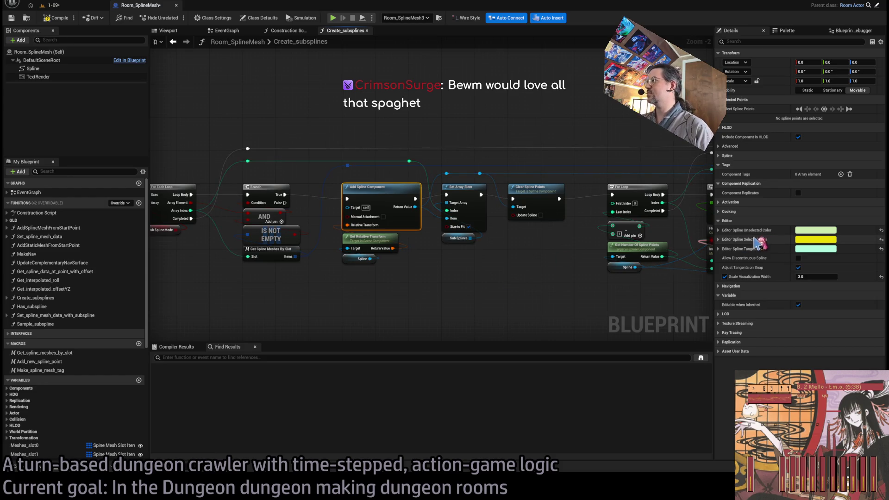
mouse_move(514, 267)
mouse_down()
mouse_move(496, 252)
mouse_move(500, 241)
mouse_move(157, 224)
mouse_move(563, 223)
mouse_up()
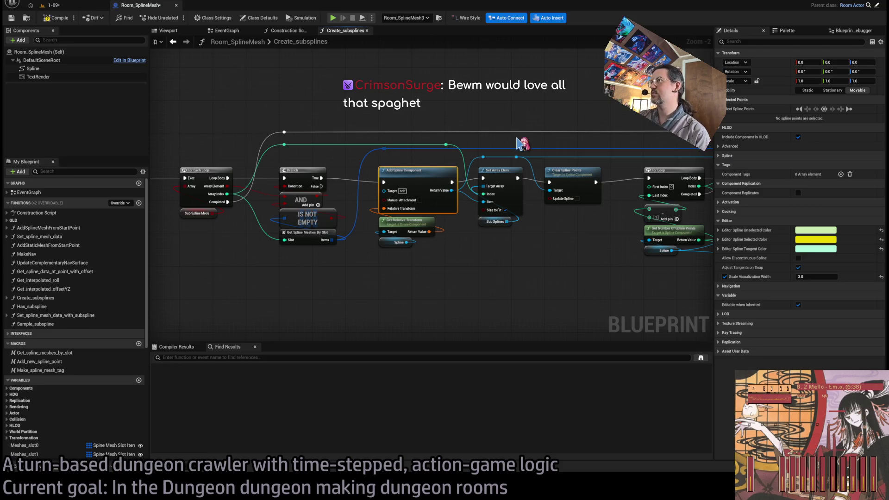
click(50, 5)
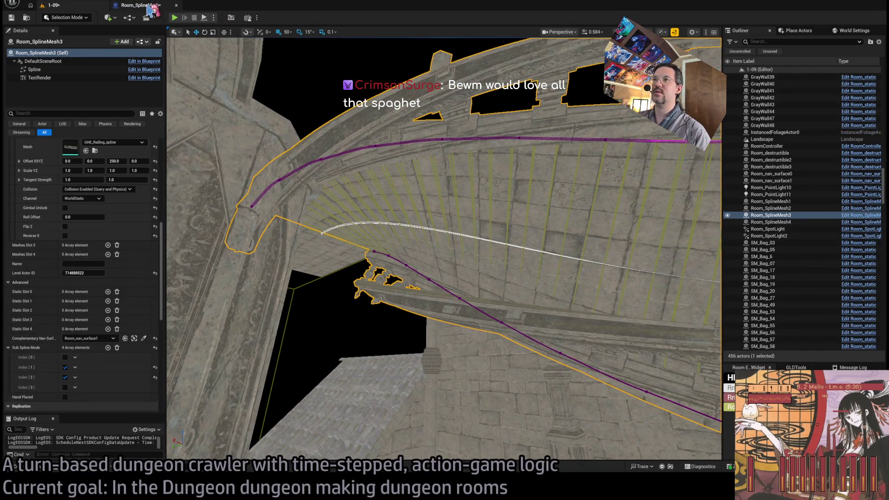
click(160, 6)
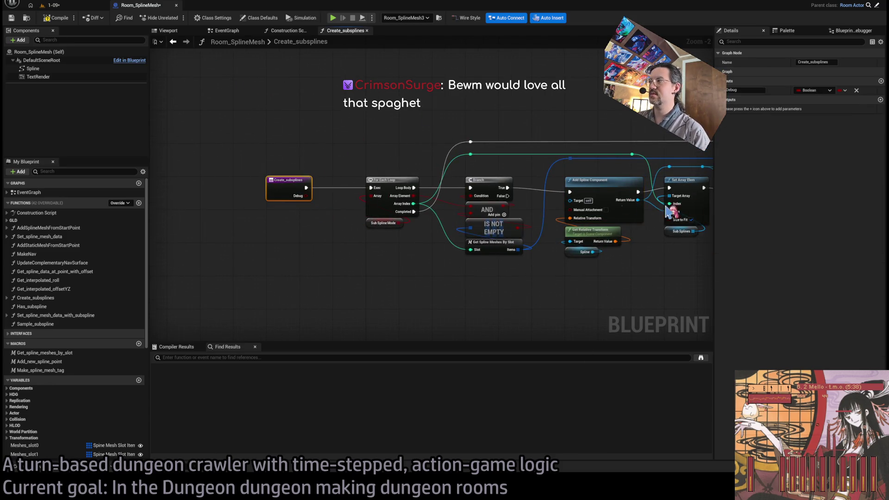
Set the added spline's Scale Visualization Width to 9.0 and compile Room_SplineMesh
click(613, 213)
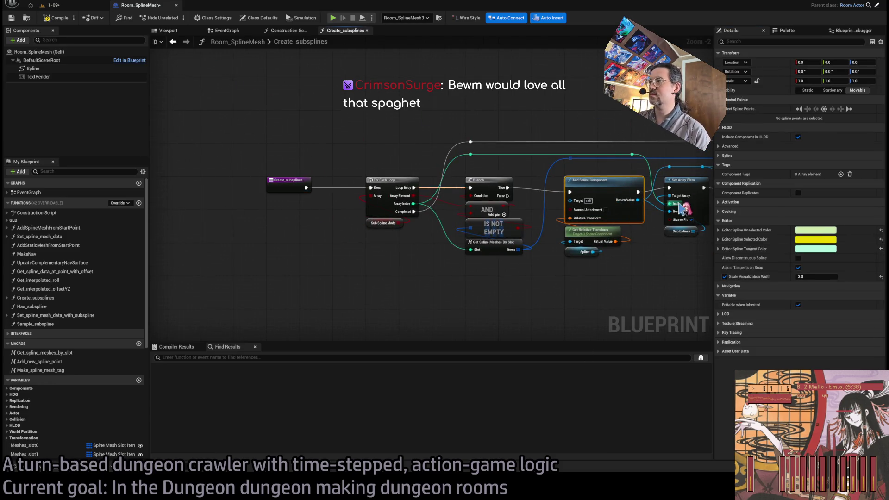
click(723, 157)
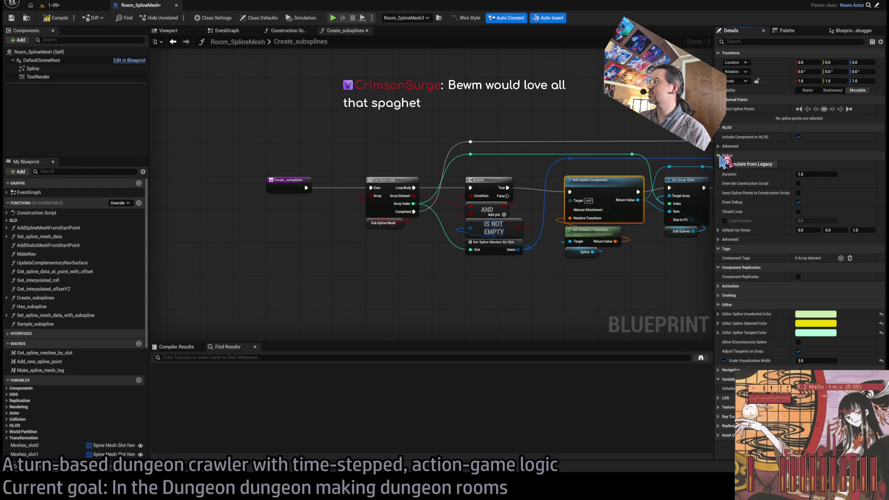
drag(706, 204, 493, 225)
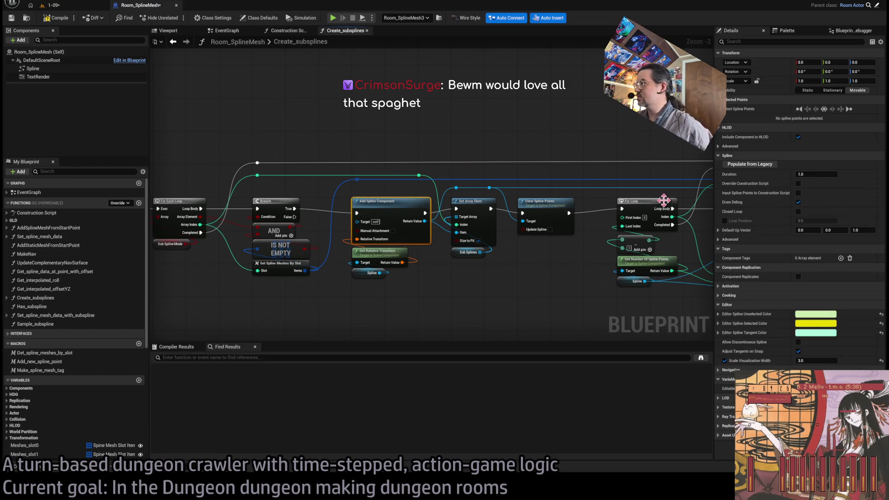
click(721, 239)
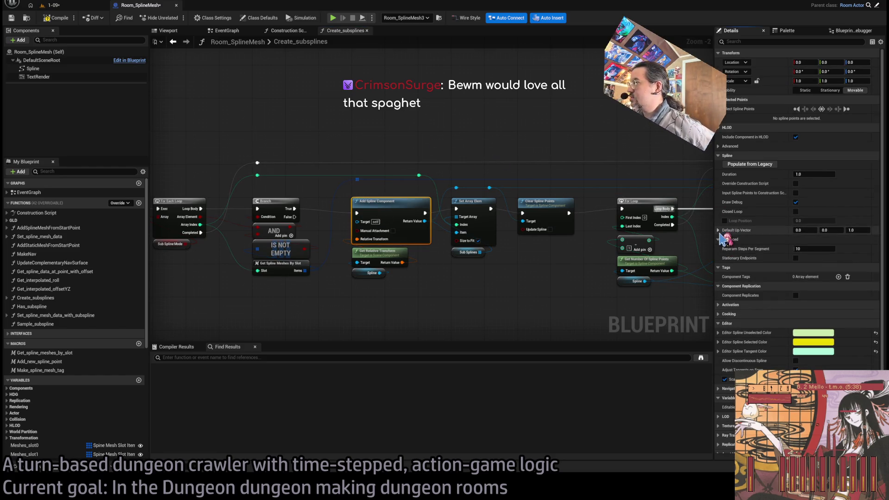
click(722, 239)
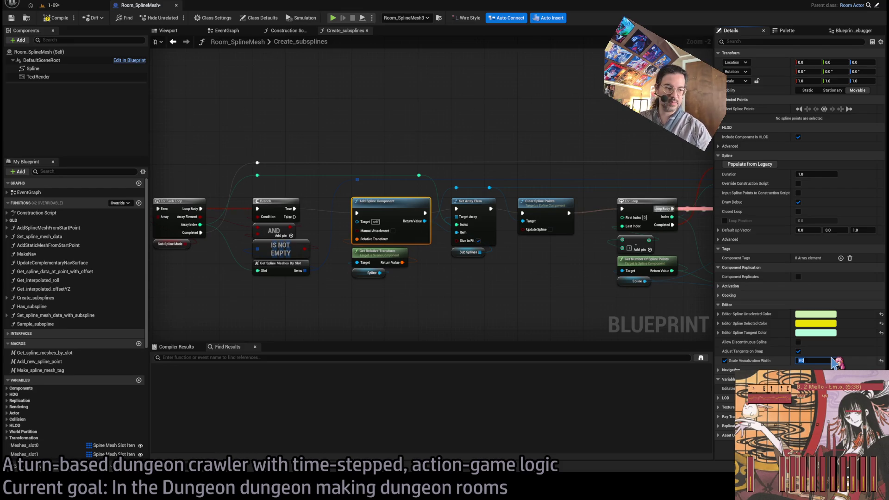
key(Return)
click(59, 21)
scroll(284, 92, down, 1)
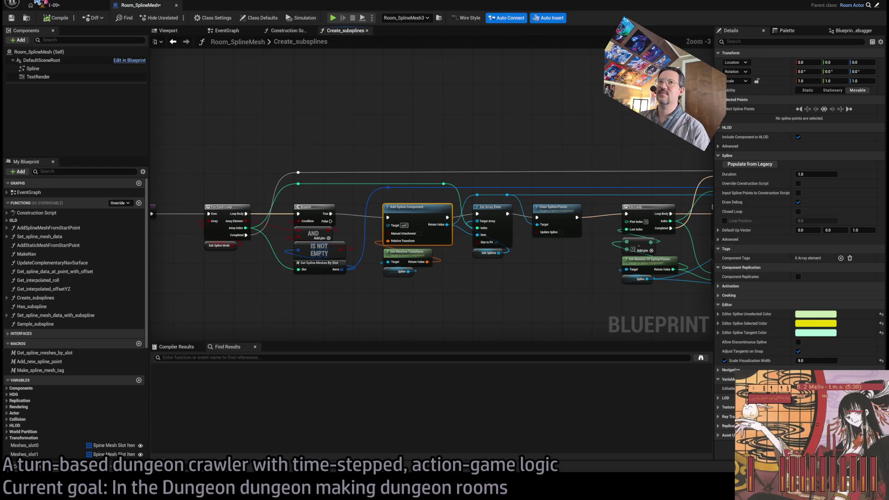
Open the AddSplineMeshFromStartPoint function graph from the Construction Script
click(289, 30)
double_click(430, 149)
scroll(386, 214, up, 1)
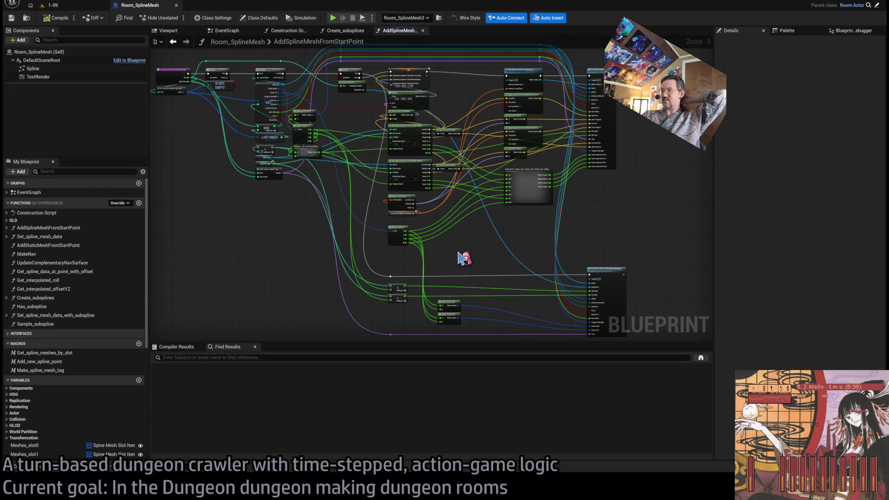
drag(227, 243, 230, 246)
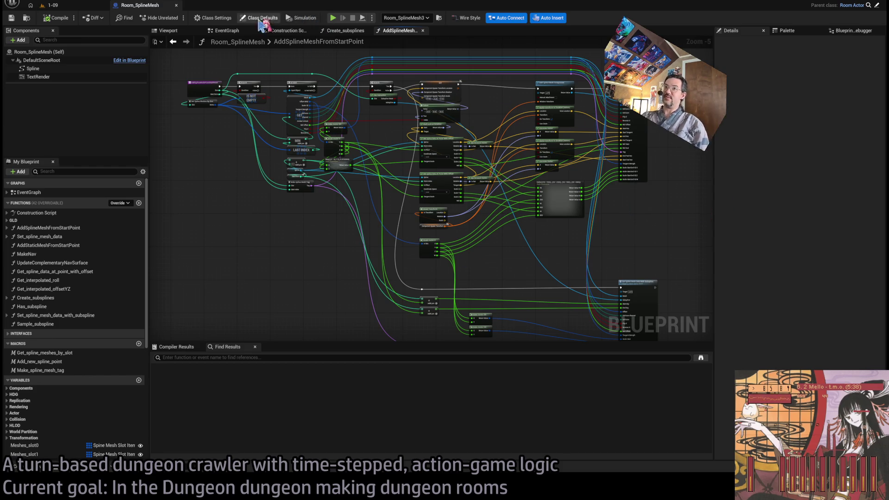
Orbit around the railing in the level to check the thicker sub-spline lines, then reopen the blueprint
click(176, 5)
mouse_move(487, 188)
mouse_down()
mouse_move(283, 303)
mouse_move(410, 295)
mouse_move(438, 281)
mouse_move(479, 231)
mouse_up()
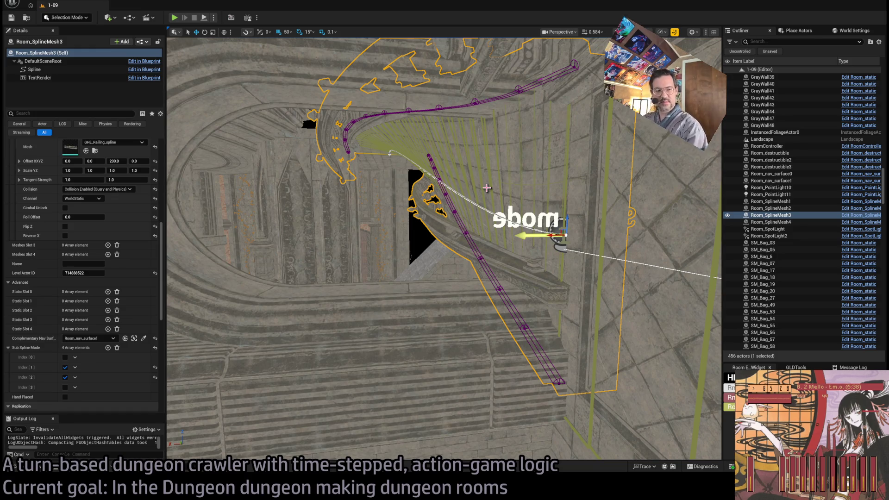
click(860, 215)
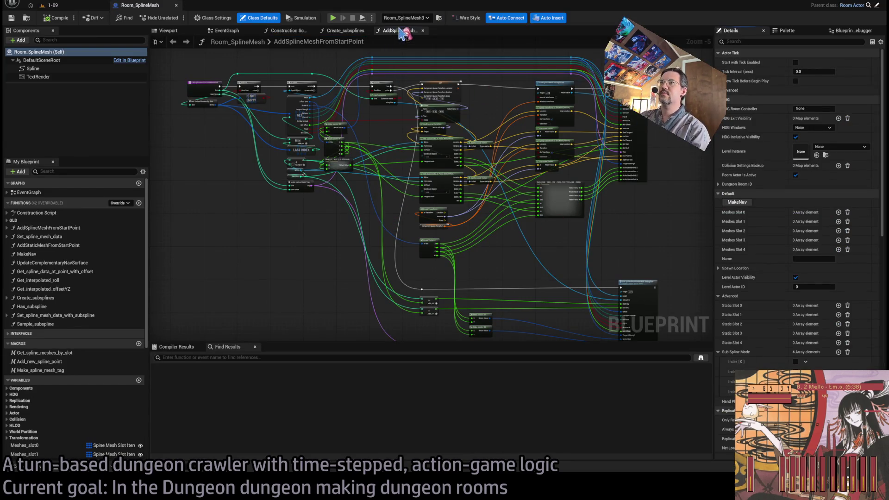
Open Create_subsplines and inspect its Get Transform, Break Rotator and Make Rotator nodes
click(422, 31)
click(250, 31)
click(287, 30)
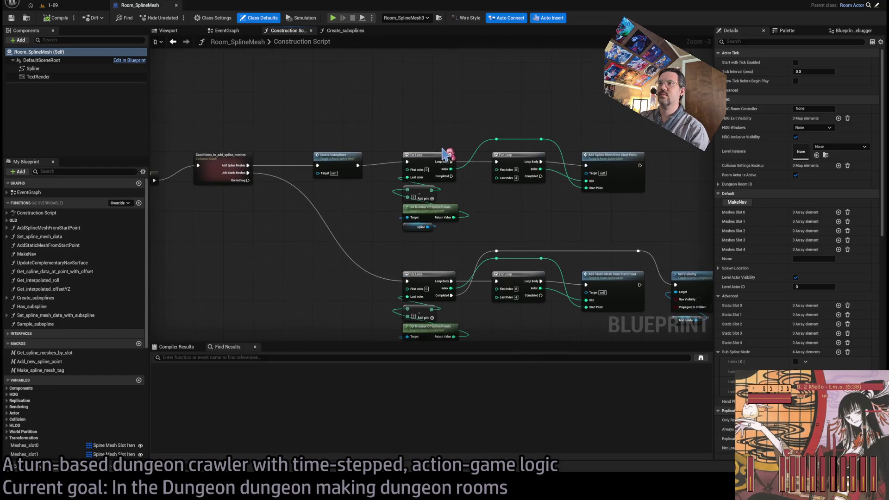
double_click(526, 171)
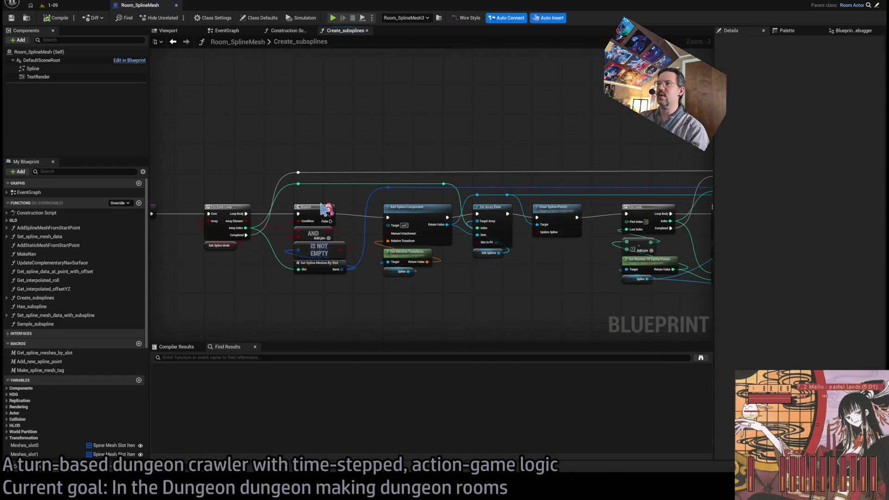
scroll(303, 162, up, 4)
click(480, 199)
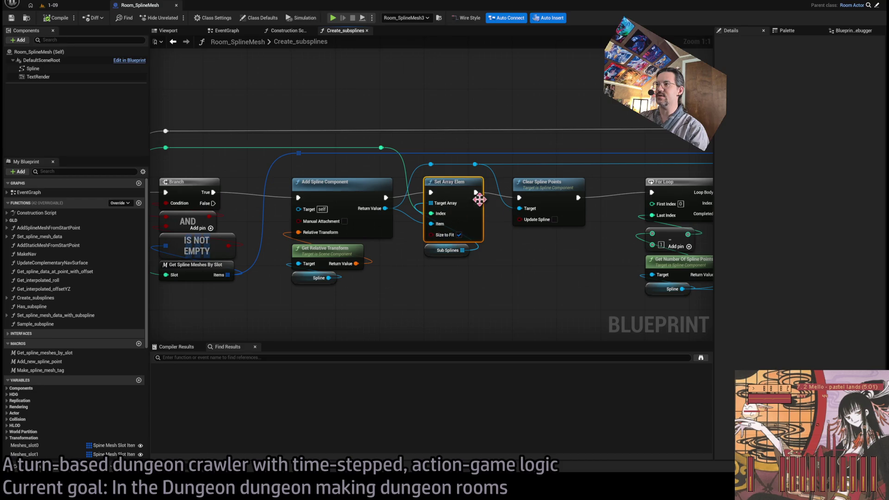
drag(480, 288, 372, 95)
mouse_move(571, 142)
mouse_down()
mouse_move(386, 95)
mouse_move(379, 109)
mouse_up()
drag(480, 206, 424, 162)
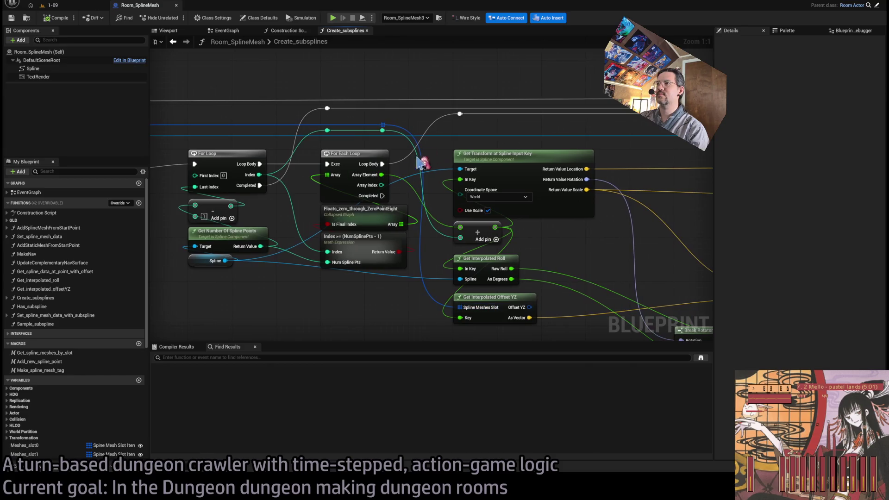
scroll(568, 150, down, 1)
mouse_move(569, 150)
mouse_down()
mouse_move(510, 139)
mouse_move(384, 143)
mouse_up()
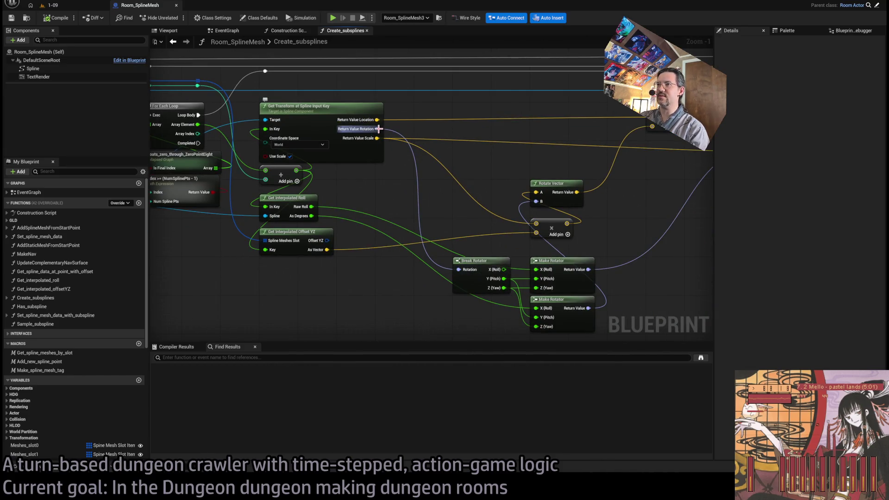
click(382, 147)
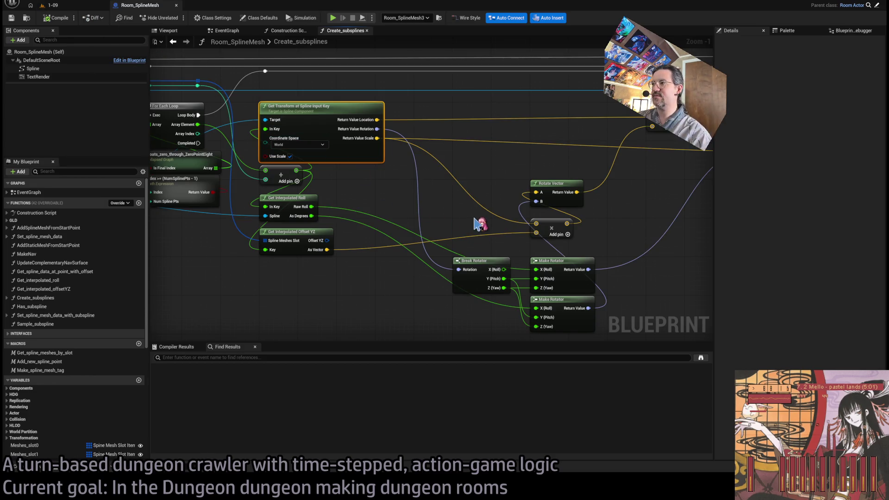
Pan to the For Loop nodes and open the Get_interpolated_roll function graph
drag(477, 224, 471, 223)
mouse_move(375, 135)
mouse_down()
mouse_move(460, 213)
mouse_move(392, 188)
mouse_move(424, 265)
mouse_up()
drag(329, 209, 409, 259)
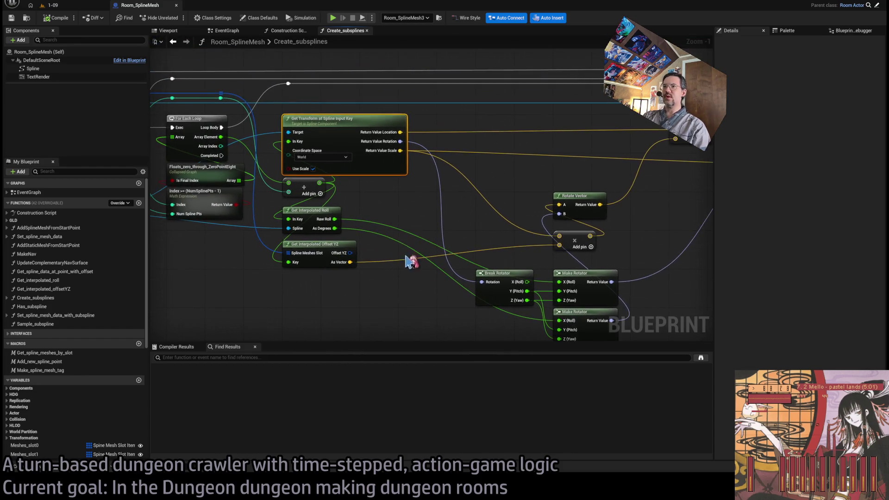
drag(307, 208, 434, 212)
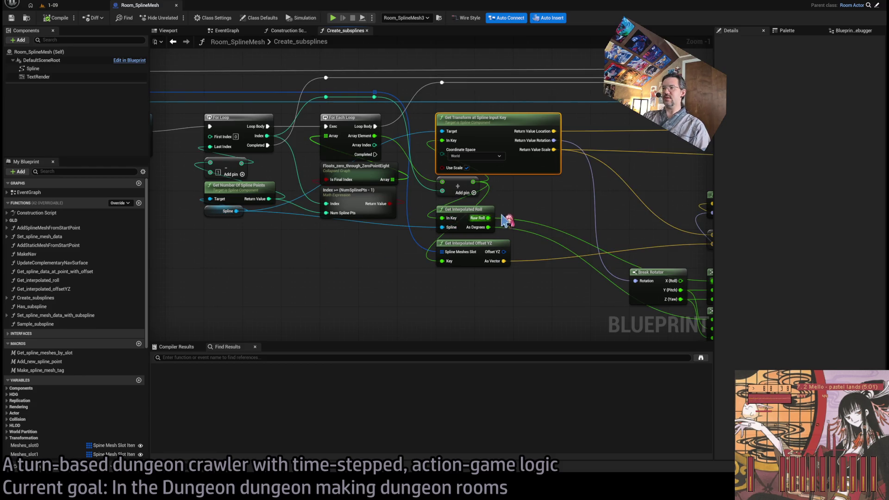
double_click(463, 211)
scroll(253, 195, up, 1)
scroll(287, 185, up, 1)
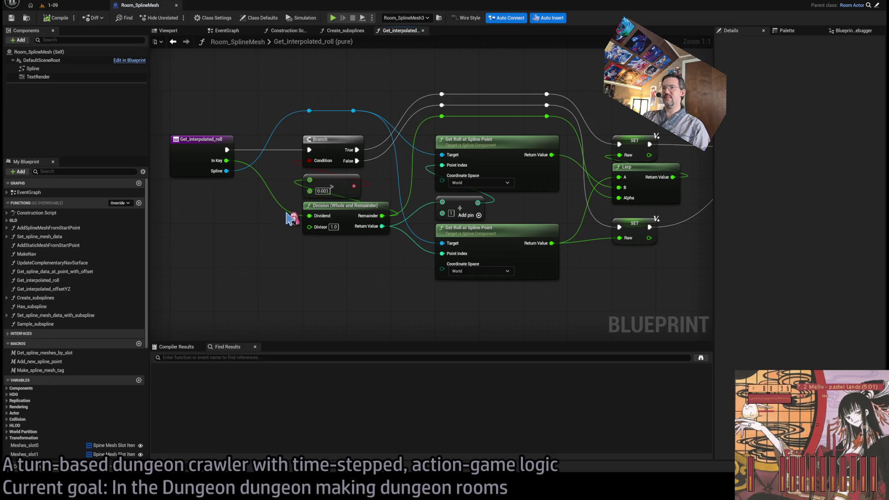
Wire the upper Get Roll at Spline Point result into the lower SET Raw pin
scroll(393, 190, down, 1)
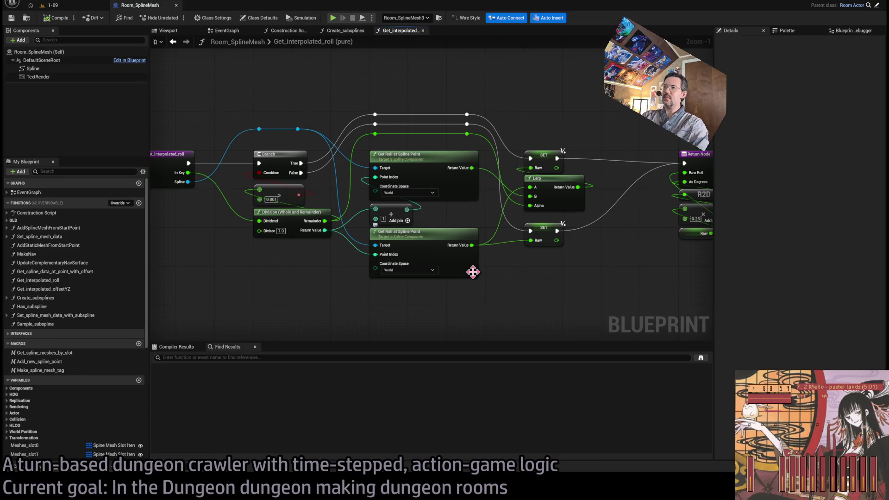
mouse_move(472, 168)
mouse_down()
mouse_move(504, 226)
mouse_move(527, 245)
mouse_up()
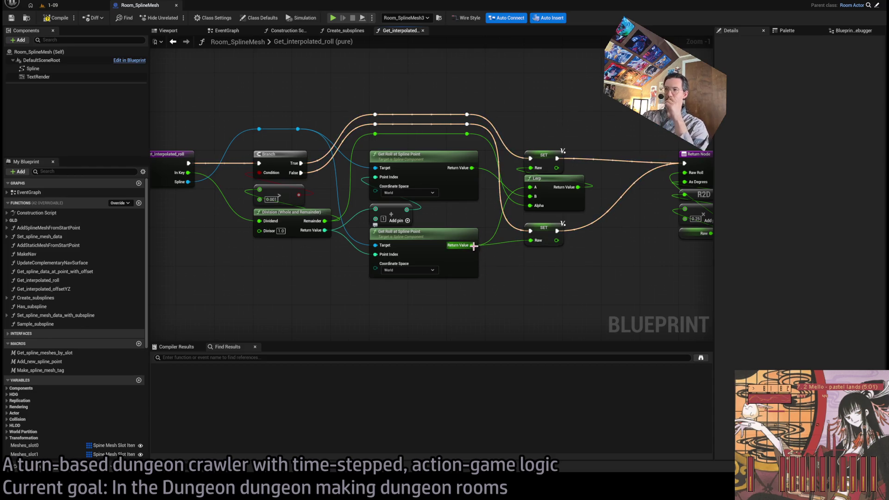
click(544, 235)
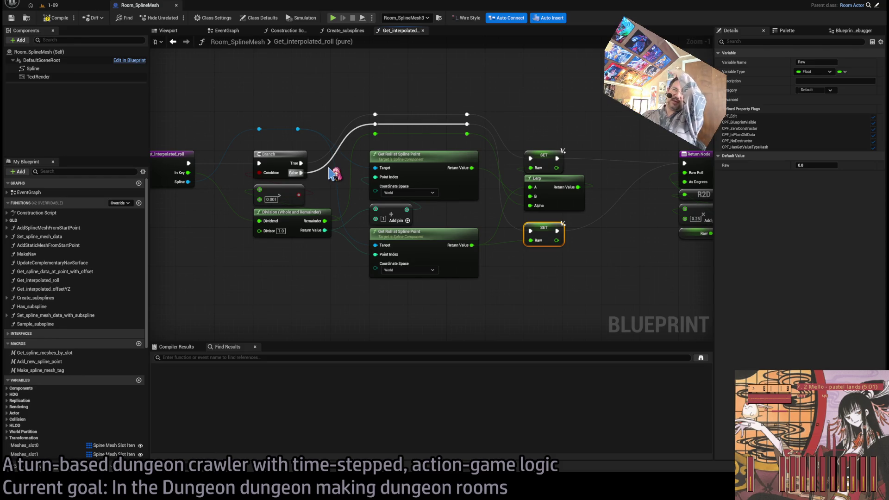
click(420, 239)
click(424, 160)
click(433, 235)
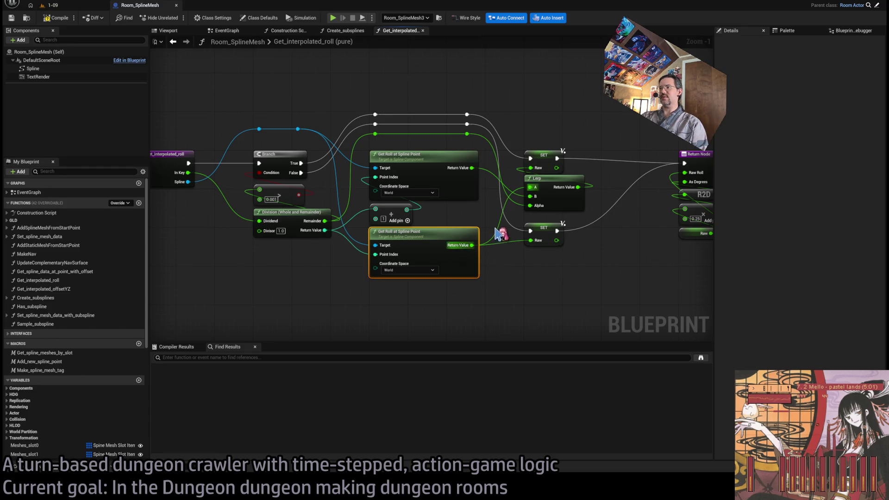
Paste a Print String node and wire the Raw value into it
mouse_move(512, 249)
mouse_down()
mouse_move(490, 259)
mouse_move(469, 251)
mouse_up()
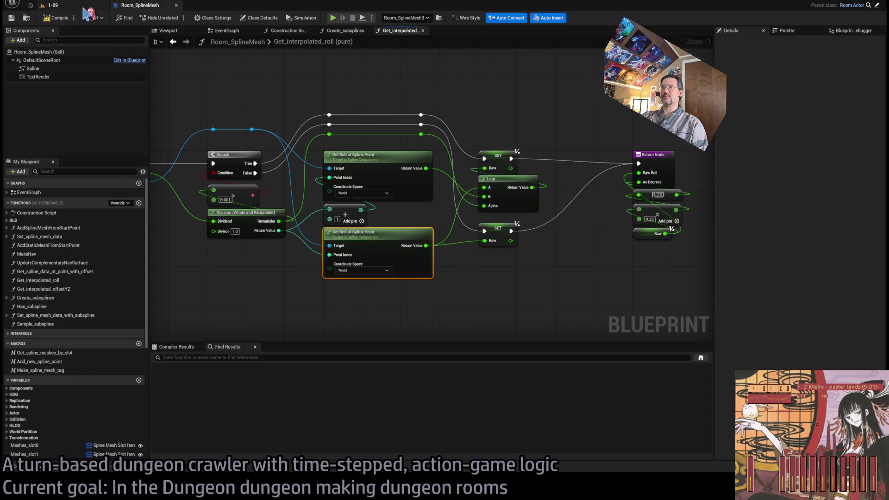
drag(498, 110, 437, 136)
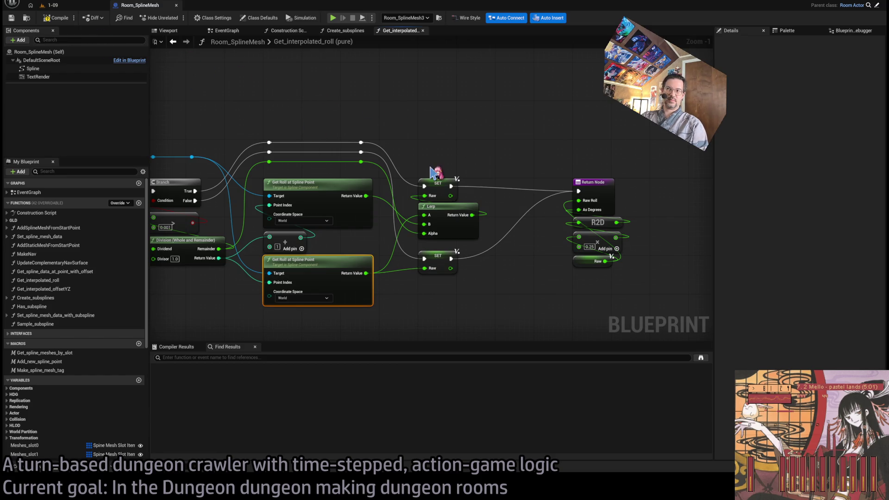
mouse_move(431, 153)
mouse_down()
mouse_move(492, 145)
mouse_move(460, 195)
mouse_up()
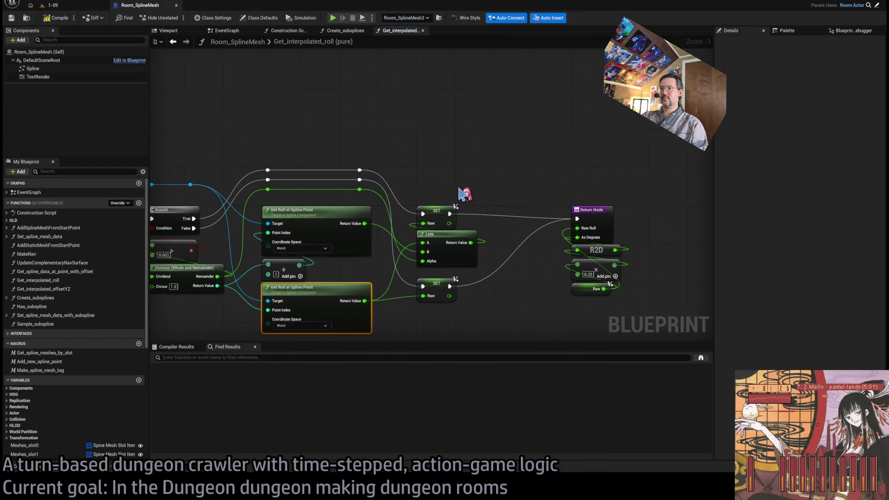
click(468, 159)
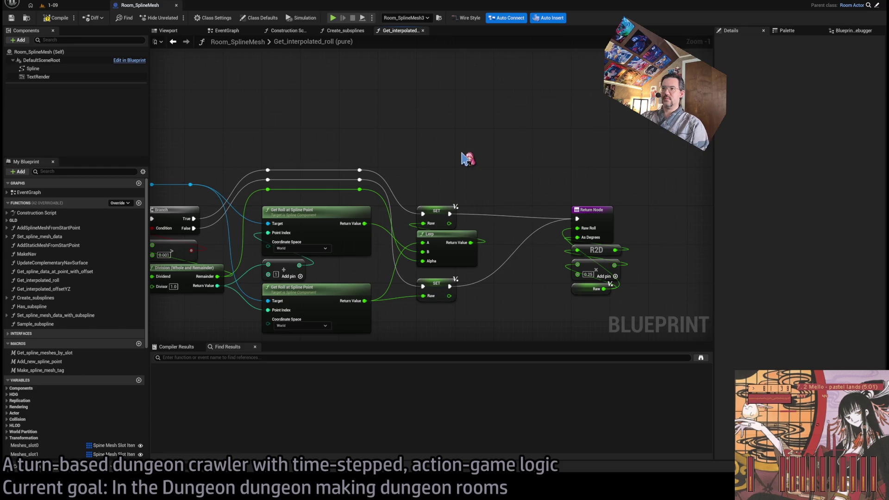
key(ctrl+v)
drag(484, 151, 514, 112)
Connect the Print String into the execution chain and compile to print the Raw roll values
drag(449, 223, 515, 135)
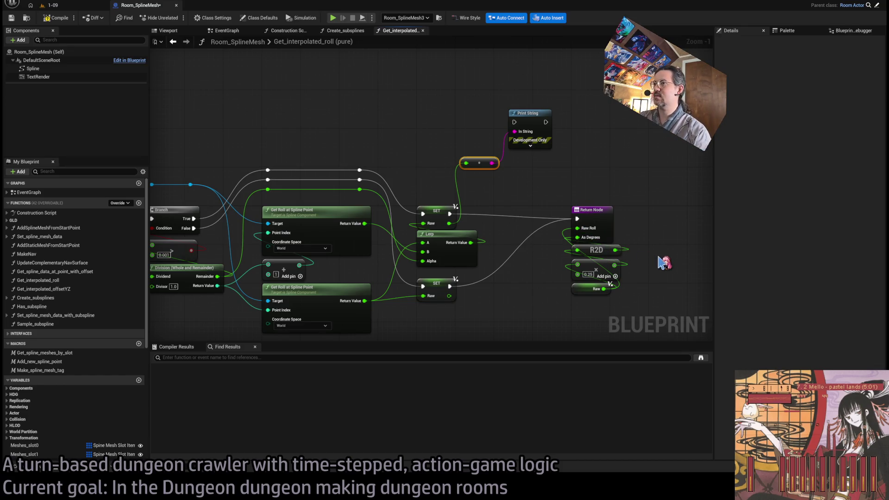
drag(663, 260, 447, 153)
mouse_move(438, 203)
mouse_down()
mouse_move(486, 151)
mouse_move(495, 111)
mouse_move(546, 222)
mouse_move(559, 208)
mouse_up()
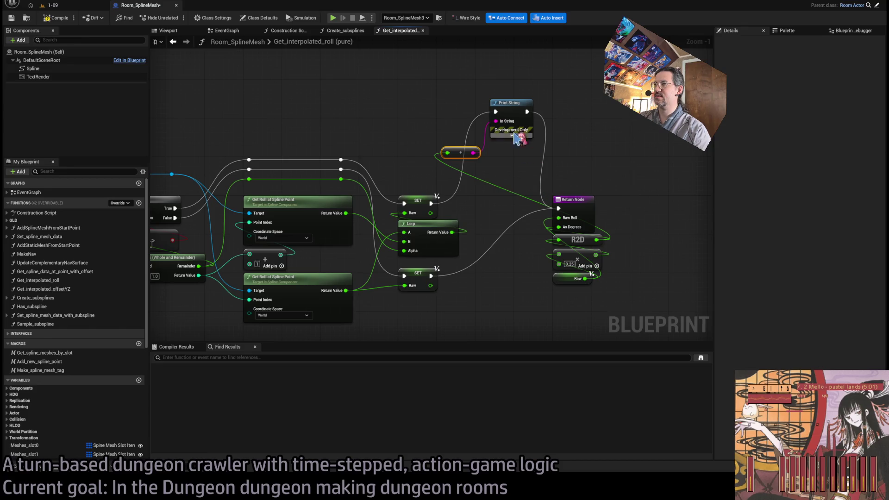
click(78, 468)
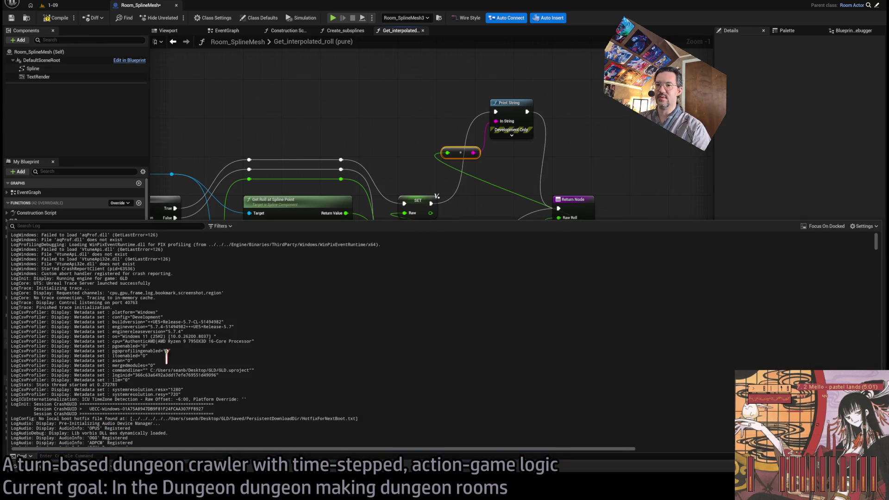
click(56, 18)
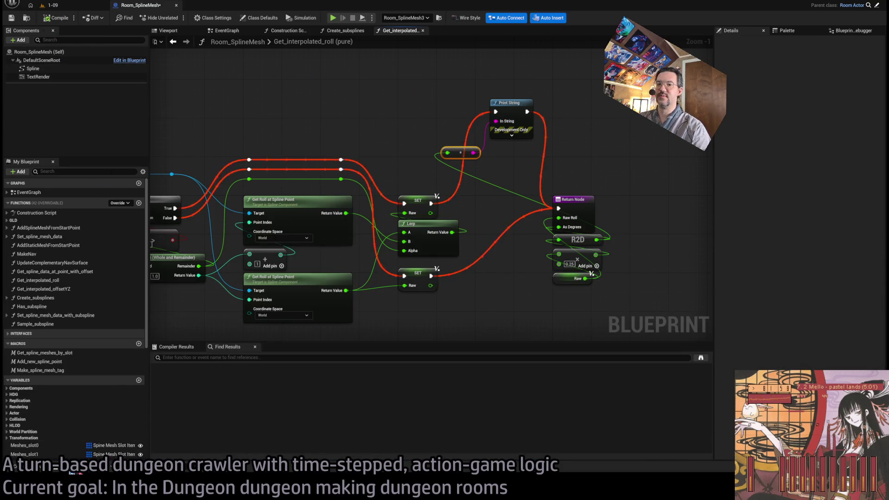
click(71, 470)
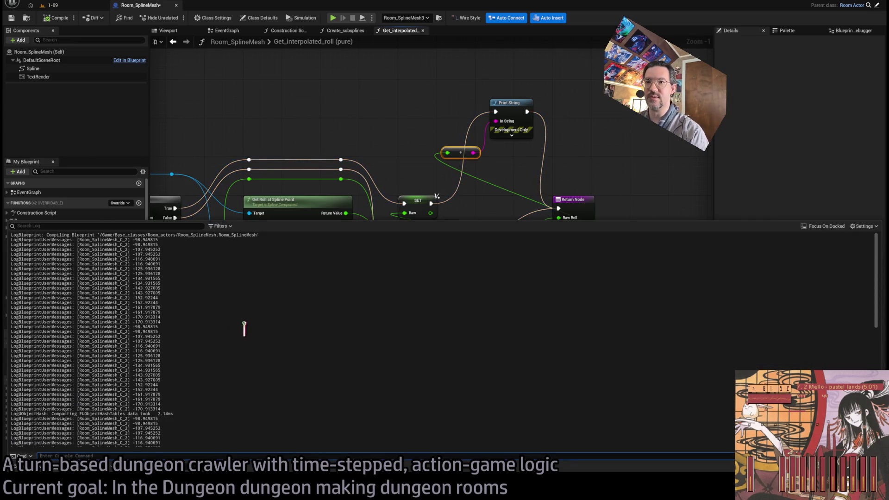
Read through the printed roll values in the Output Log
scroll(137, 238, down, 10)
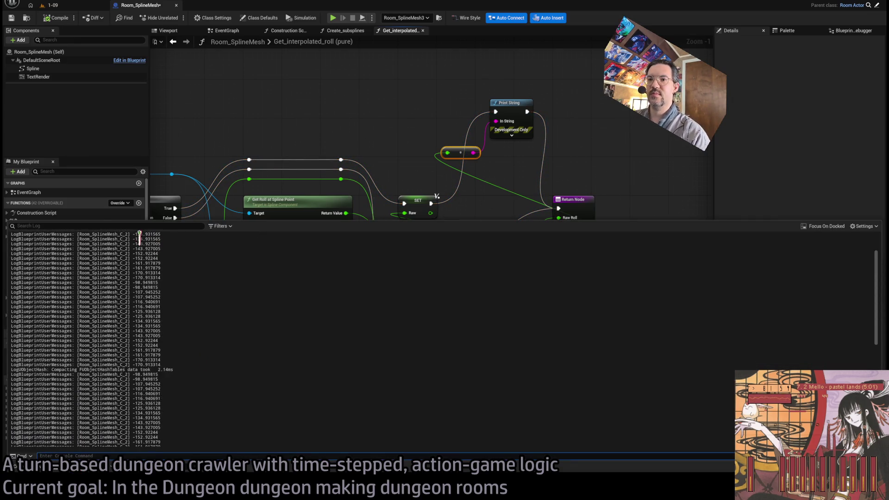
scroll(183, 301, up, 5)
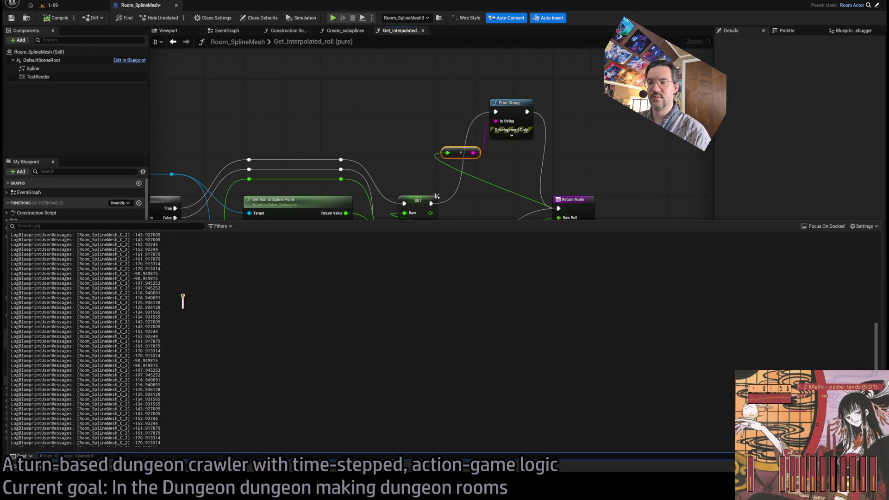
scroll(183, 301, up, 5)
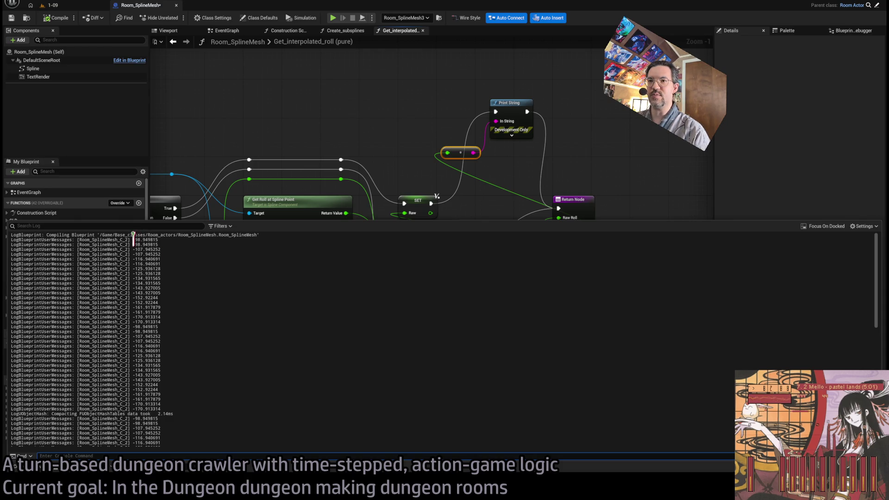
drag(141, 240, 175, 318)
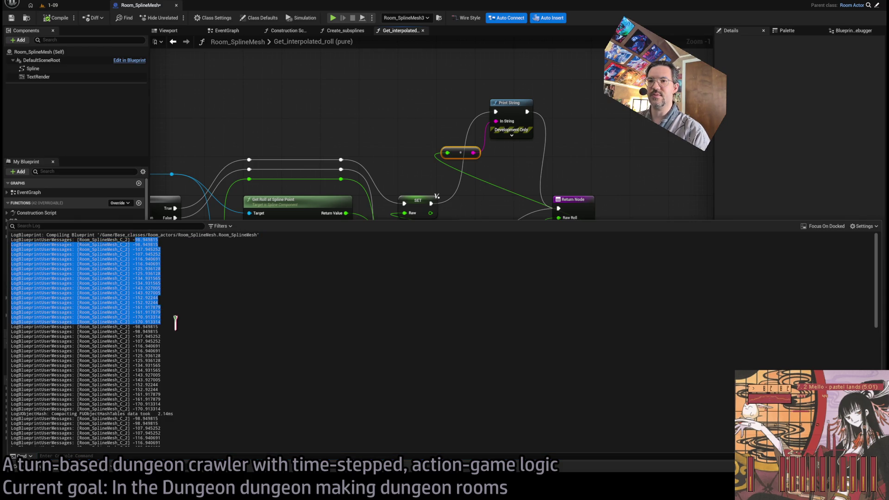
click(171, 285)
mouse_move(154, 240)
mouse_down()
mouse_move(183, 272)
mouse_move(179, 317)
mouse_up()
click(179, 317)
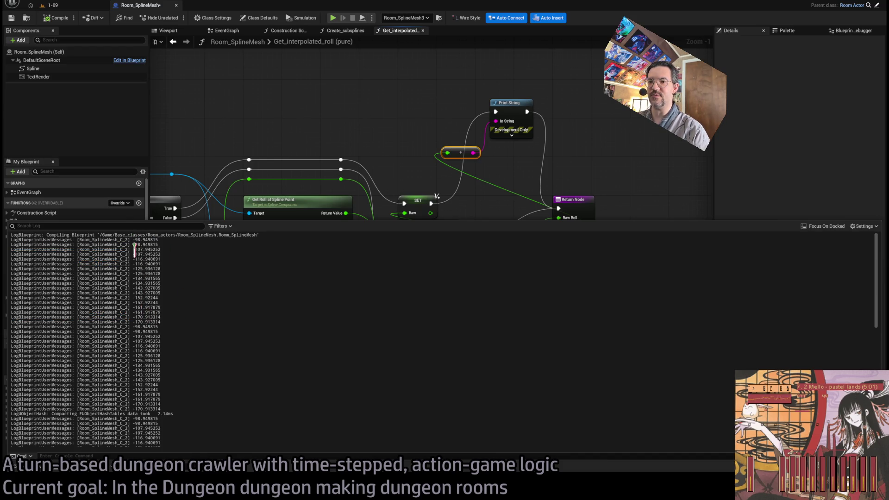
drag(132, 241, 182, 319)
click(198, 287)
Delete the debug Print String, reconnect Raw to the Return Node, save, and return to level 1-09
click(407, 121)
key(Delete)
drag(431, 204, 559, 209)
key(ctrl+s)
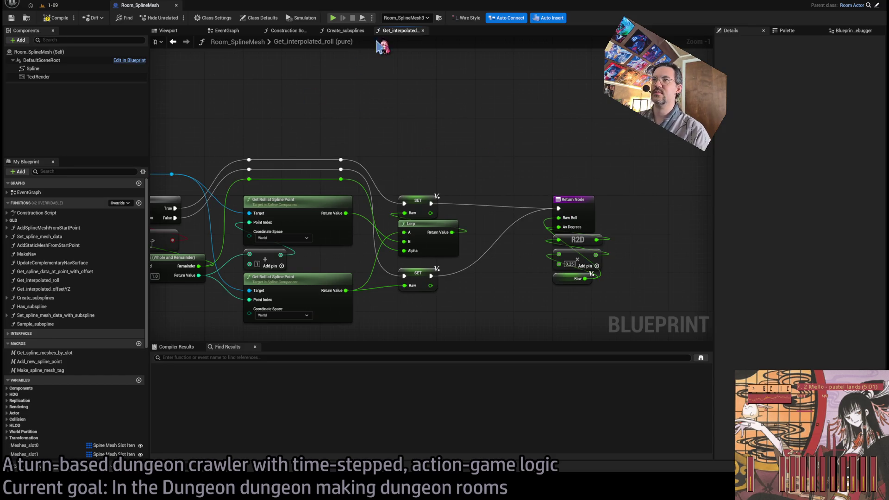
middle_click(397, 35)
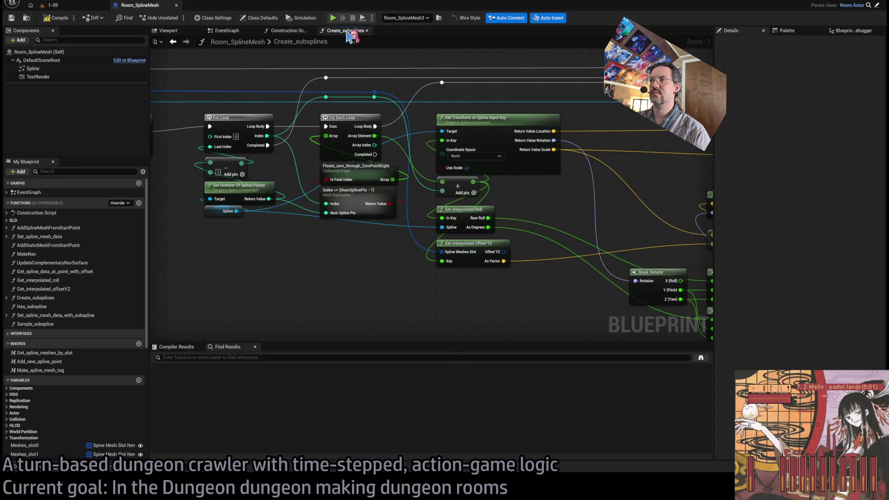
click(48, 5)
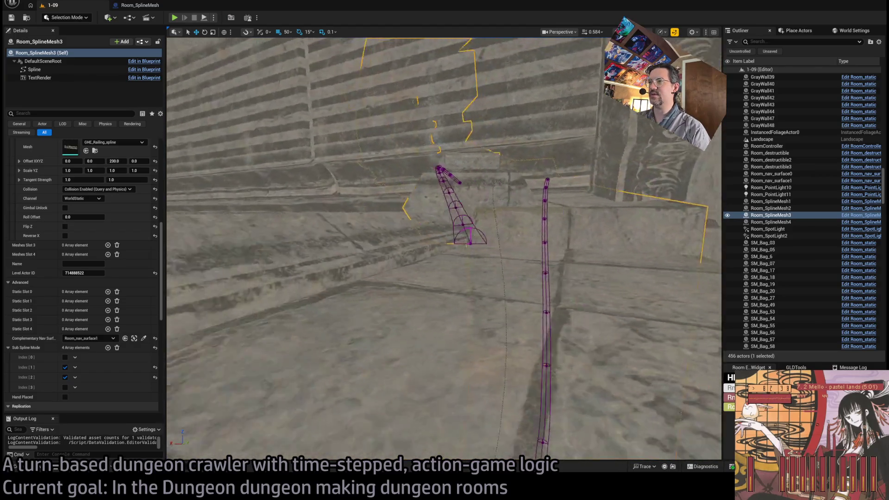
Fly to the arched wall, select and frame Room_SplineMesh1, and undo the accidental Room_SplineMesh5 duplicate
mouse_move(443, 250)
mouse_down()
mouse_move(408, 213)
mouse_move(407, 232)
mouse_move(403, 195)
mouse_move(319, 113)
mouse_move(421, 229)
mouse_up()
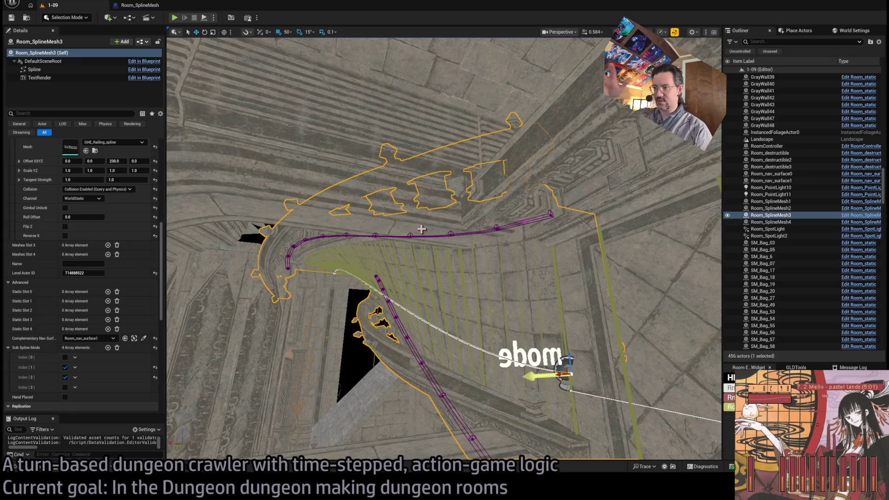
mouse_move(395, 186)
mouse_down()
mouse_move(461, 297)
mouse_move(454, 264)
mouse_move(444, 287)
mouse_move(383, 190)
mouse_move(400, 199)
mouse_up()
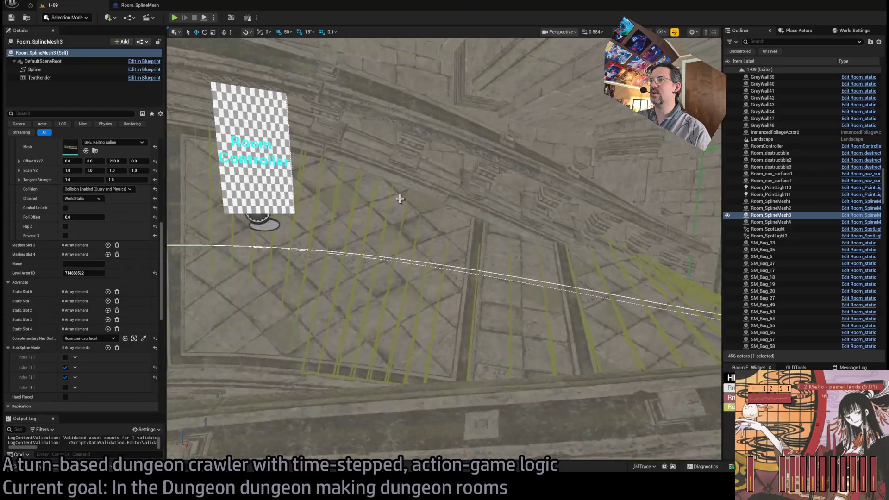
click(434, 181)
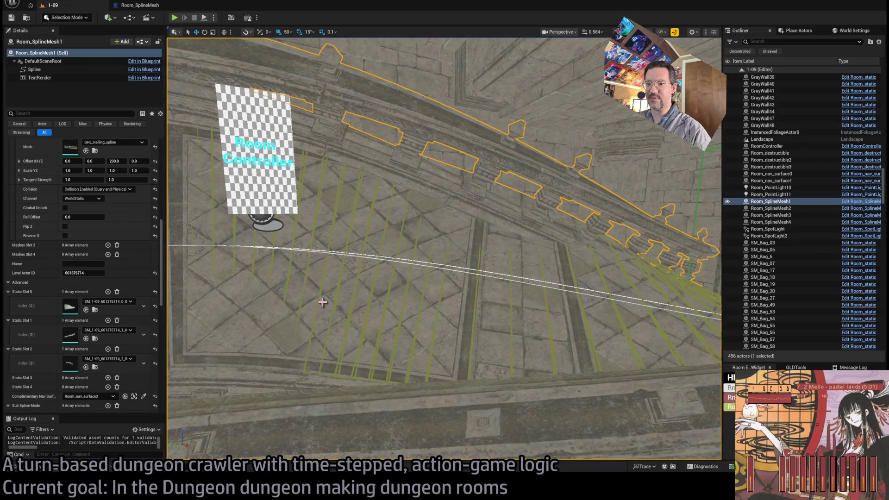
key(f)
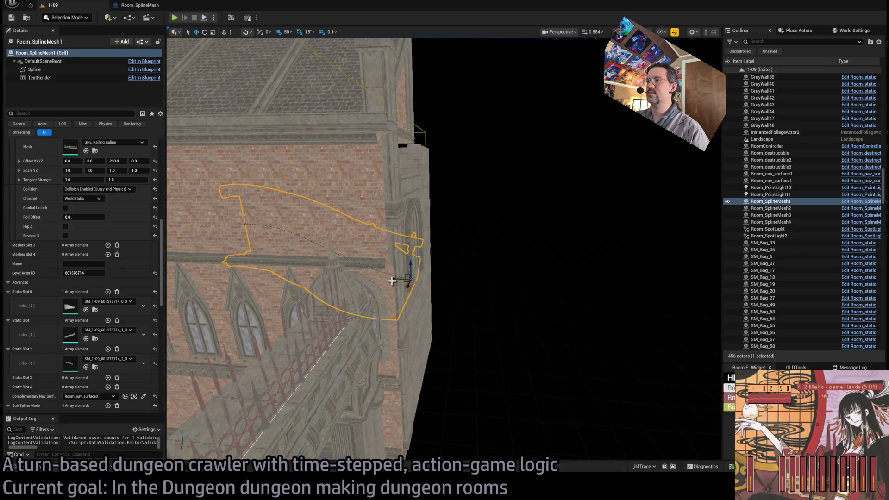
drag(397, 279, 652, 277)
key(ctrl+z)
key(ctrl+z)
key(ctrl+z)
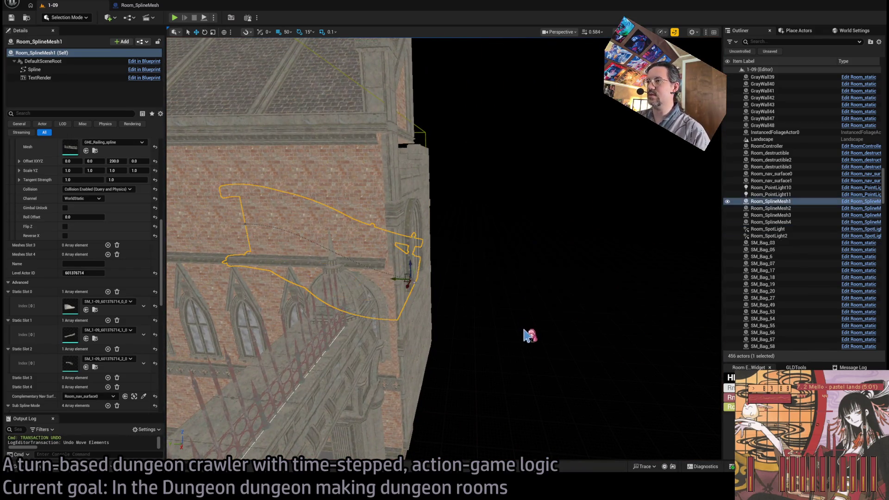
key(ctrl+z)
Pull out a Room_SplineMesh5 copy and undo its move back to Y -1450
key(f)
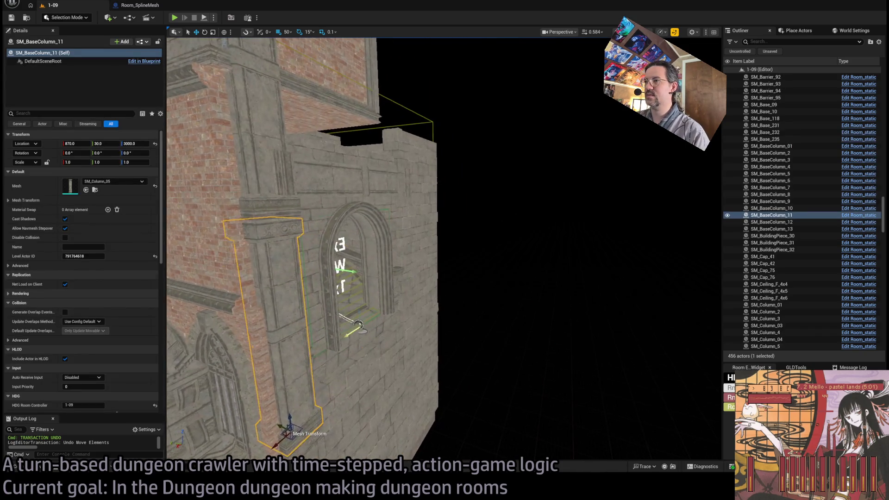
drag(354, 319, 592, 353)
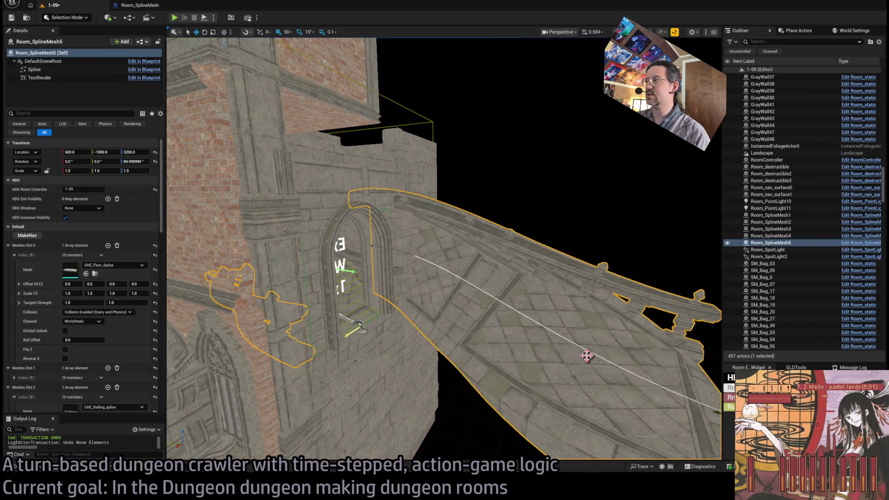
key(ctrl+z)
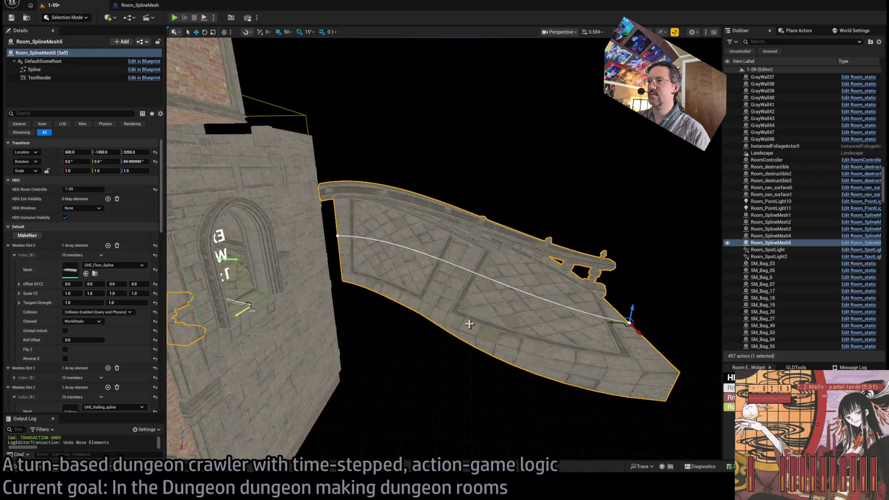
Set Complementary Nav Surface to None, empty Static Slots 0–2, and select the spline component
scroll(100, 275, down, 10)
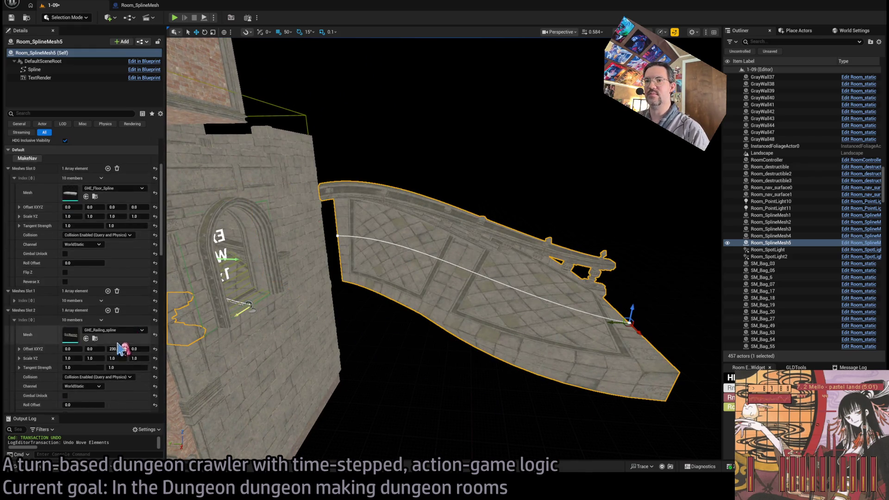
click(144, 239)
scroll(145, 242, up, 1)
click(117, 213)
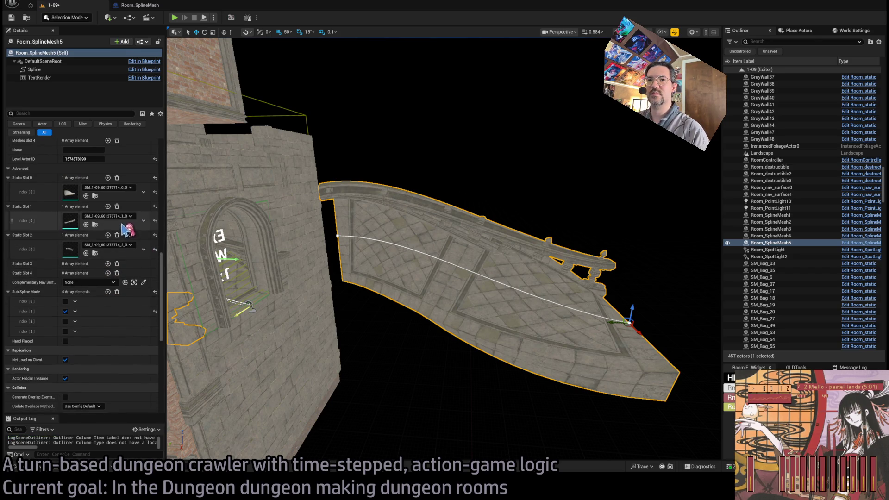
click(118, 183)
click(117, 178)
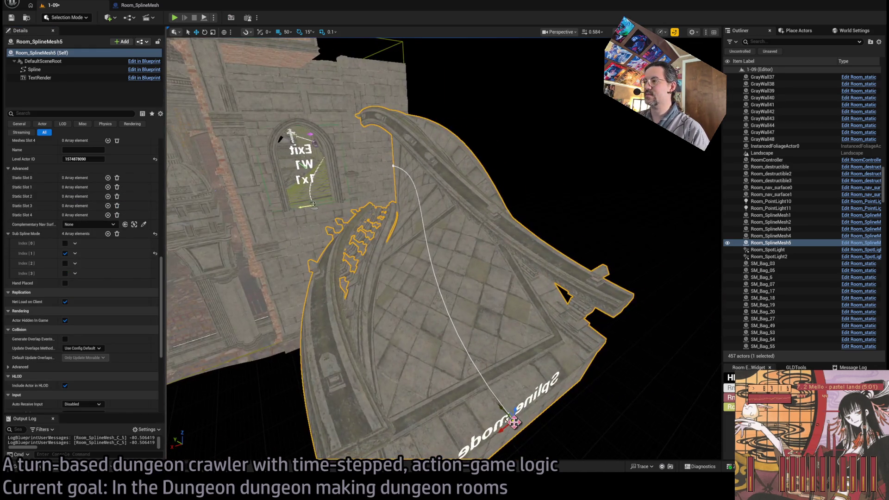
click(513, 420)
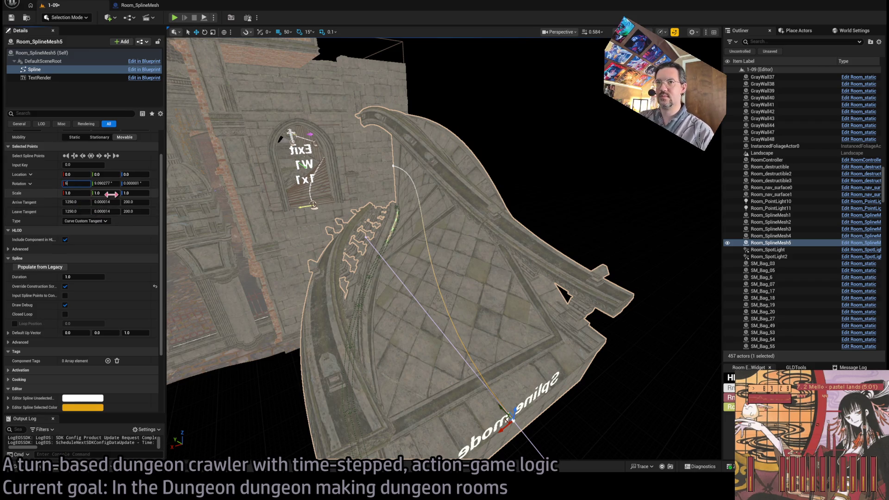
Try 6°, 0° and -2° rolls on spline point 0 while watching the floor twist
key(Return)
key(f)
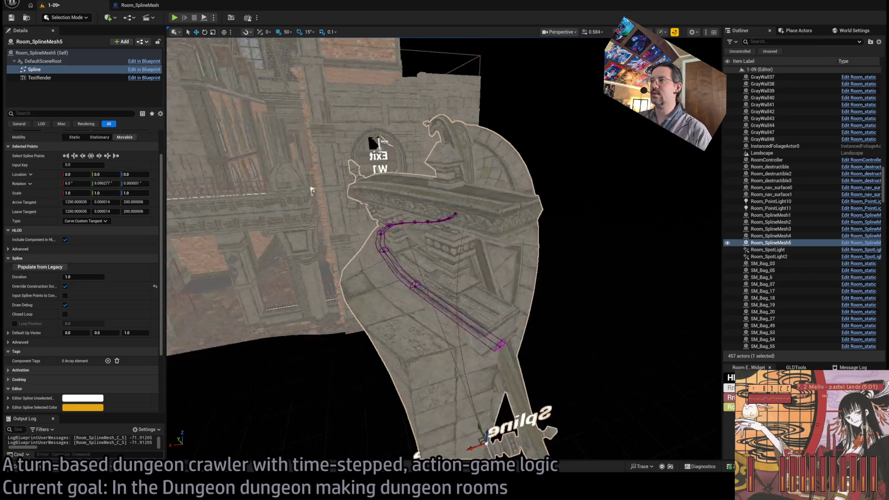
drag(89, 184, 86, 184)
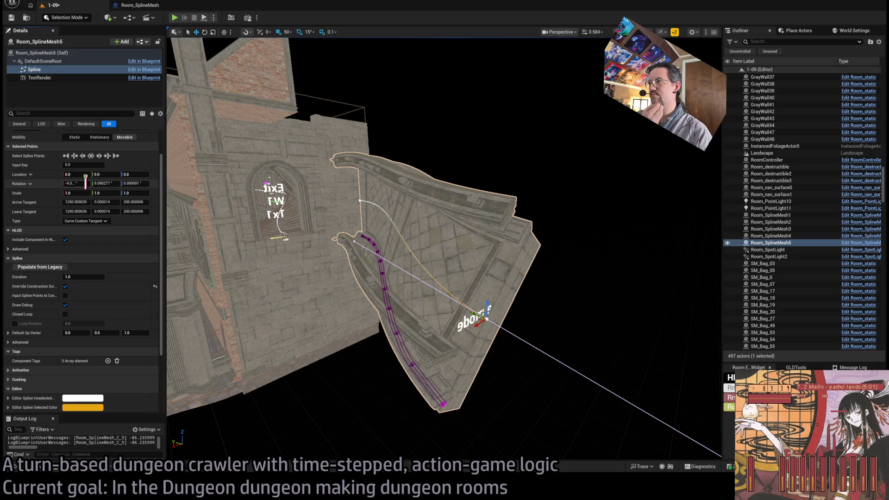
drag(333, 260, 324, 223)
drag(443, 278, 443, 278)
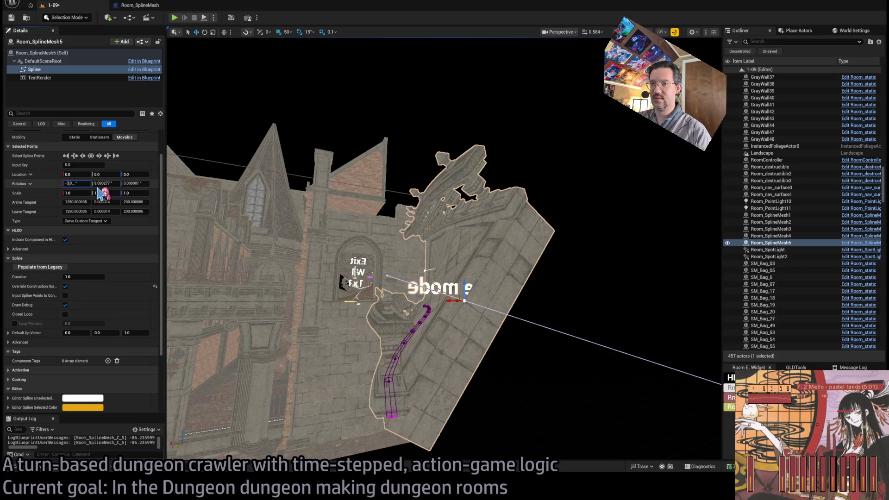
click(463, 300)
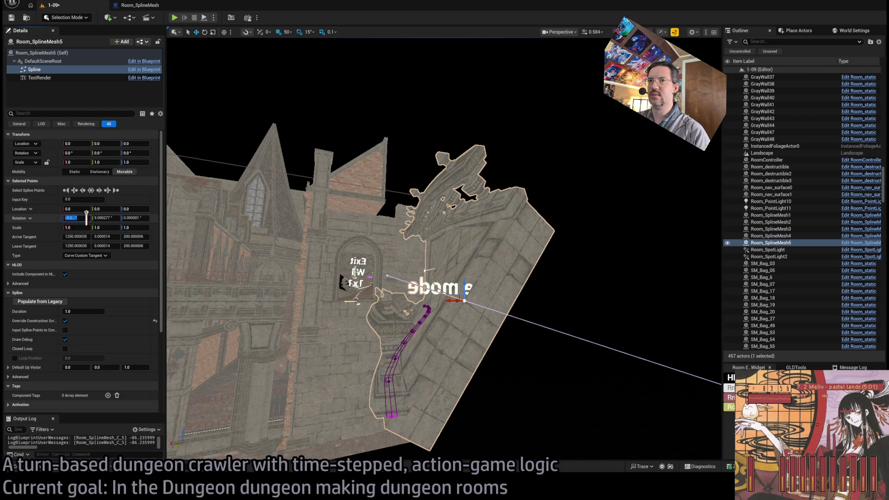
text(-2)
key(Return)
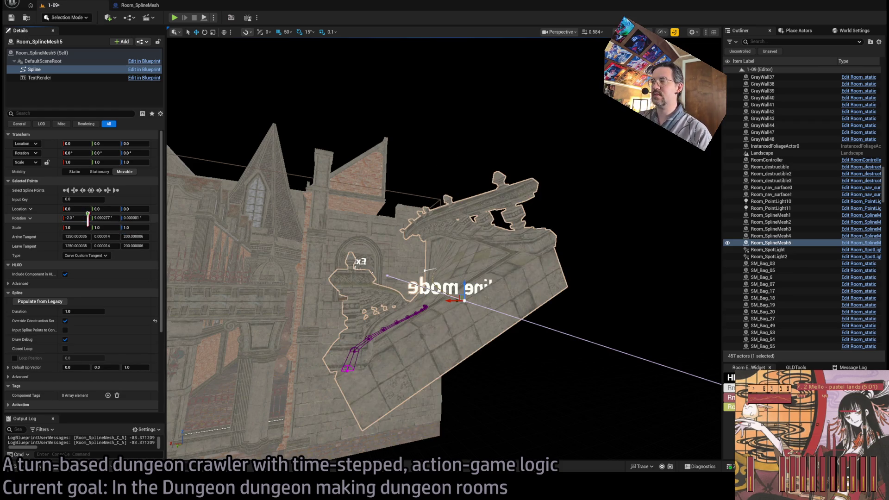
Turn off rotation snapping and step the point's roll through -3°, -2°, -1°, 0° and 1°
click(299, 32)
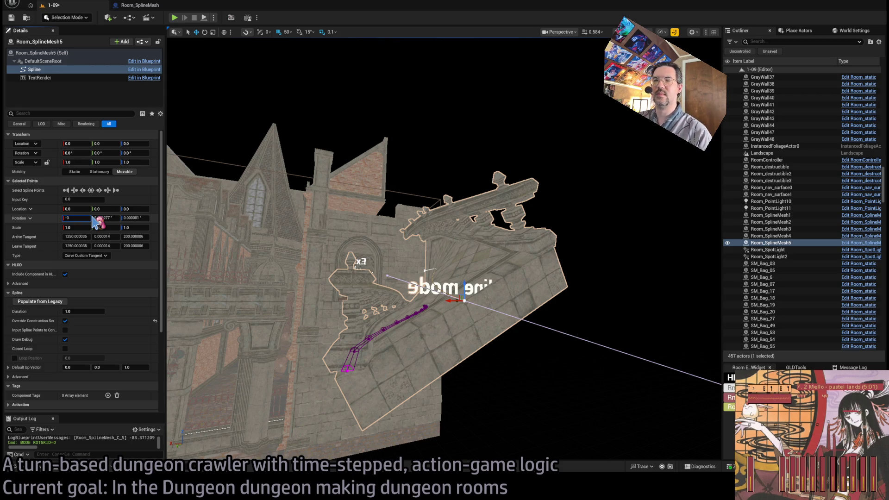
key(Return)
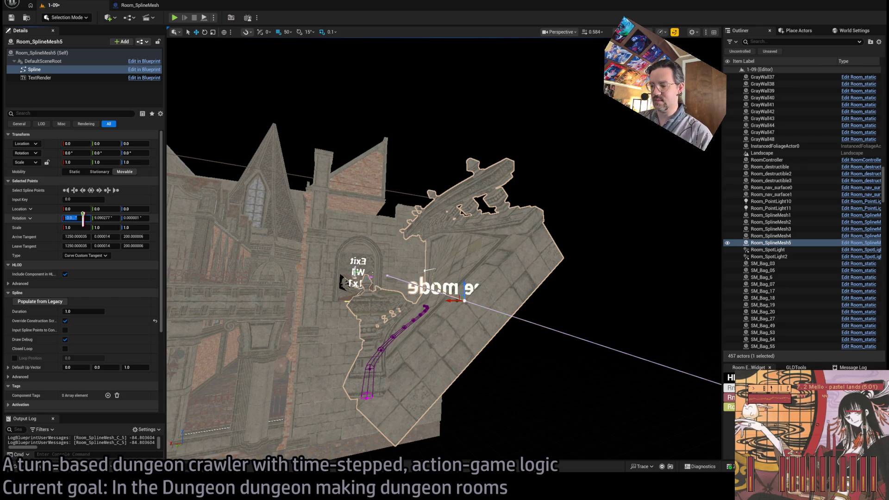
key(Return)
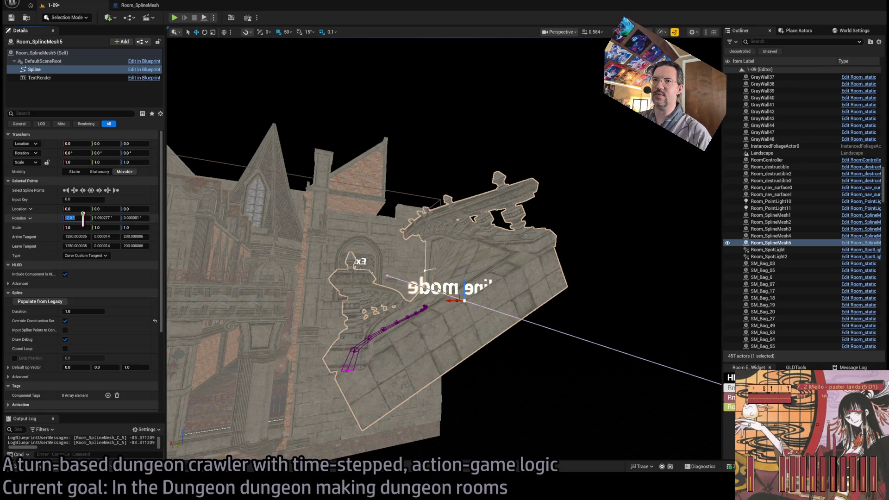
key(Return)
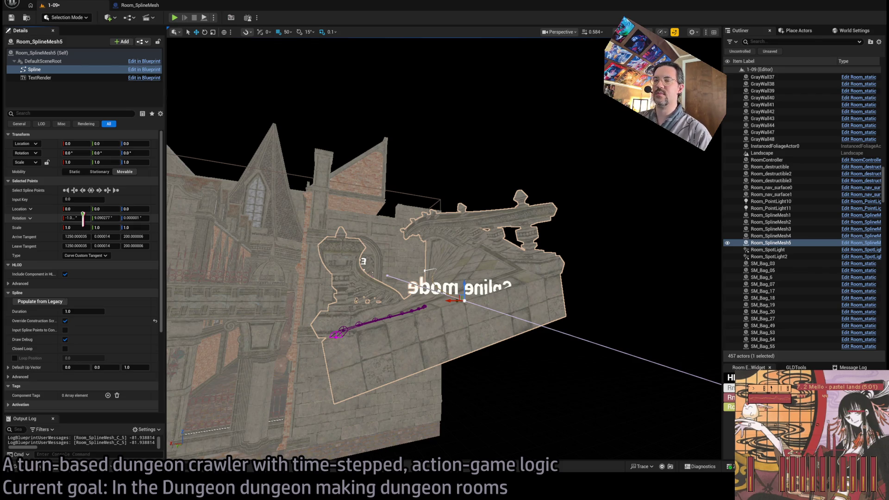
key(Return)
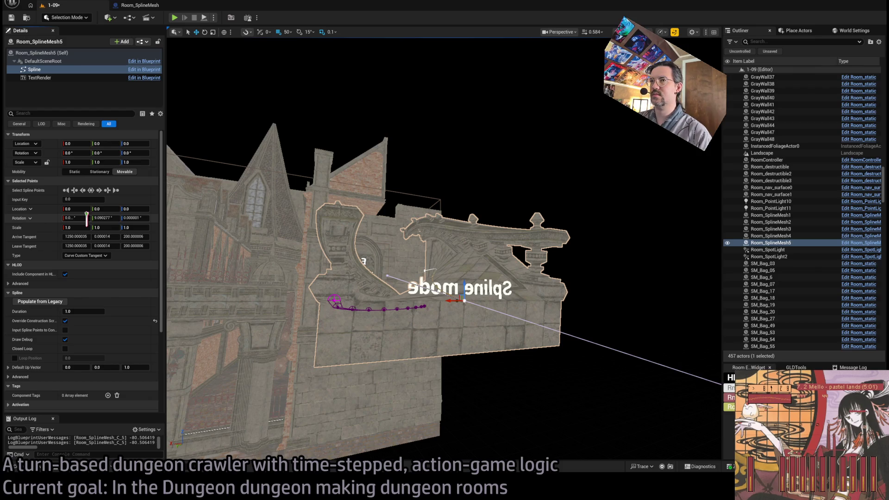
mouse_move(184, 235)
mouse_down()
mouse_move(208, 227)
mouse_move(184, 235)
mouse_up()
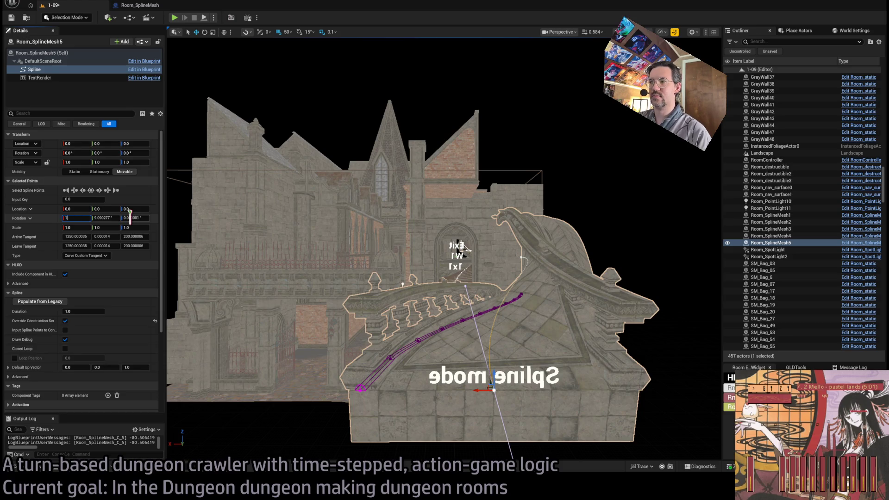
key(Return)
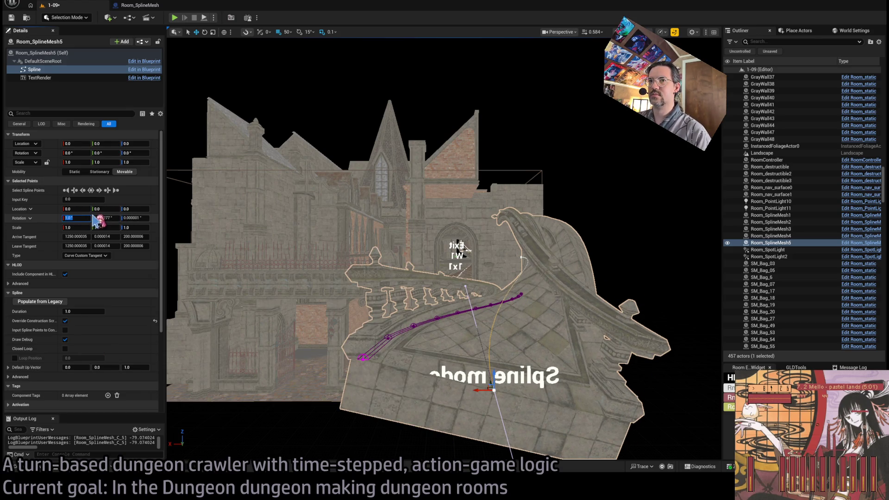
Settle the first spline point on a 2° roll, check the floor by the Exit window, and return to the blueprint
text(2)
key(Return)
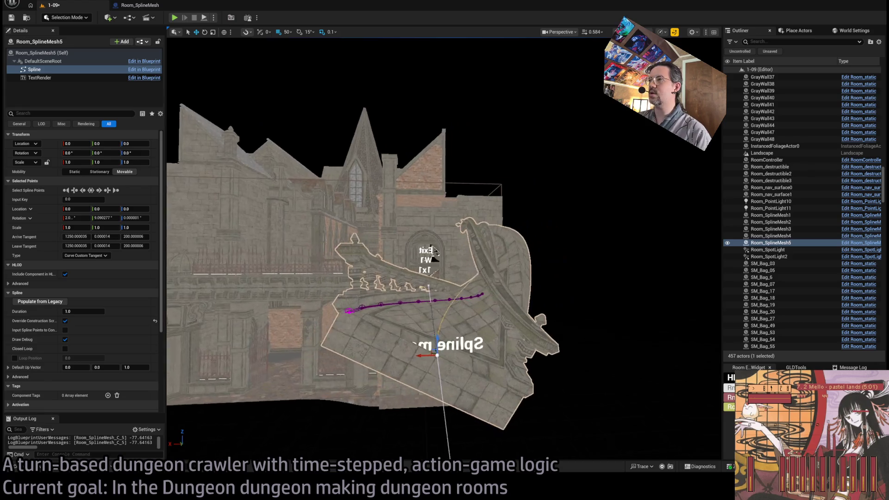
drag(357, 288, 366, 288)
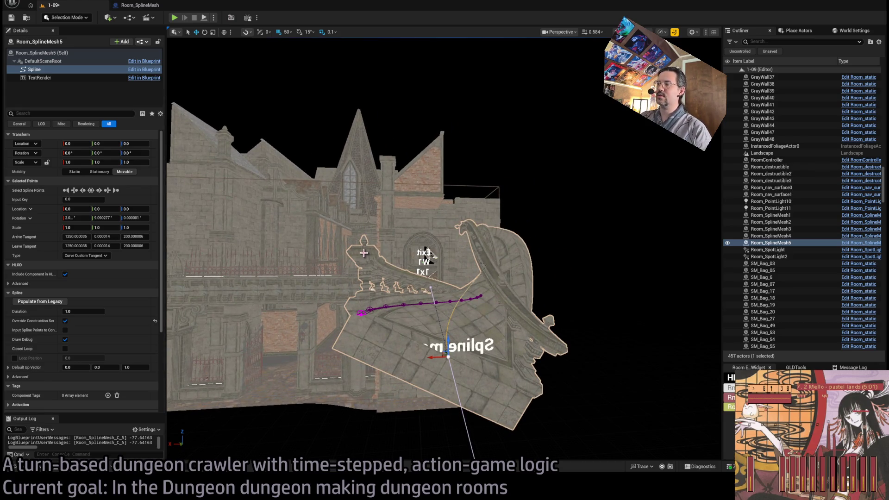
mouse_move(365, 264)
mouse_down()
mouse_move(356, 206)
mouse_move(352, 259)
mouse_move(388, 283)
mouse_up()
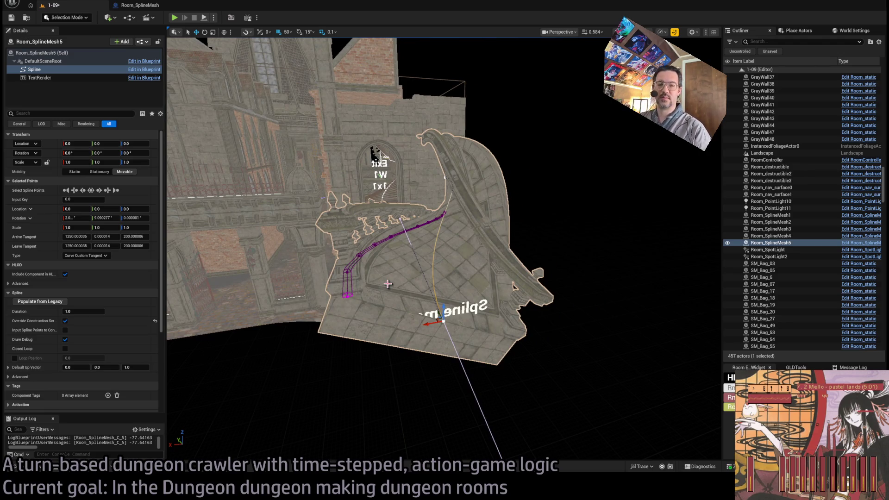
click(139, 5)
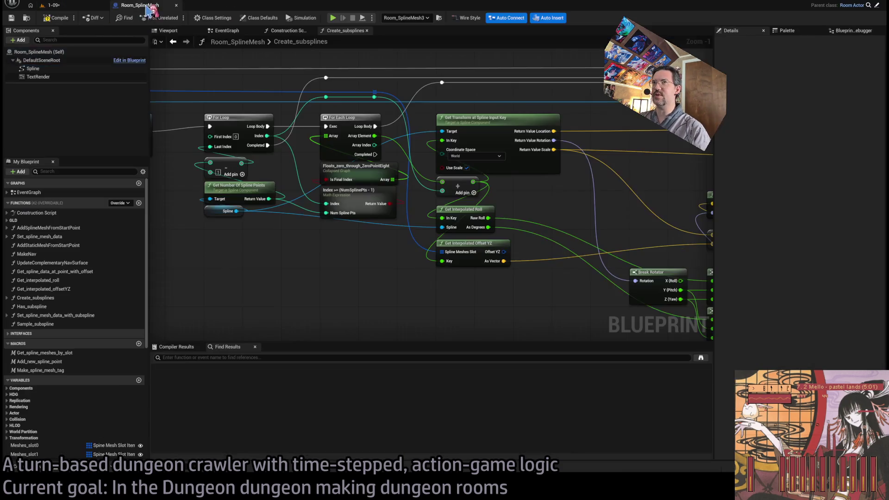
Browse the Room_SplineMesh blueprint's Create_subsplines, Construction Script, EventGraph and viewport tabs
drag(551, 208, 407, 226)
scroll(408, 226, down, 2)
click(288, 30)
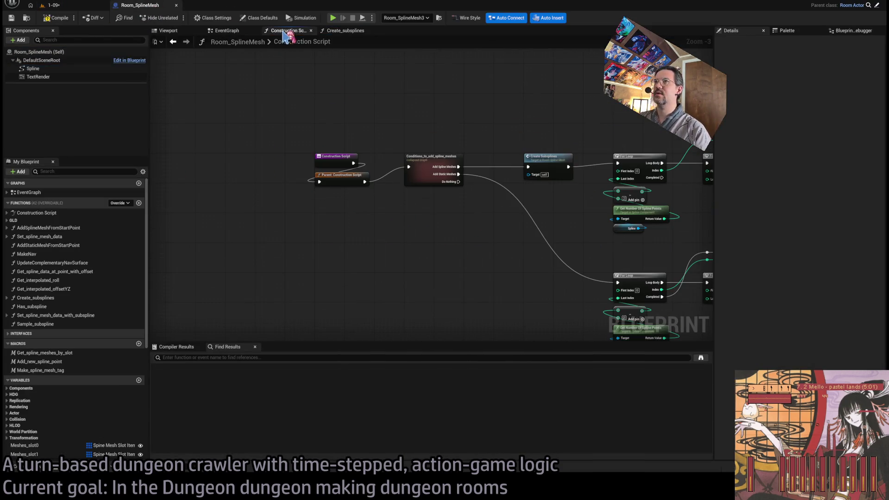
click(224, 31)
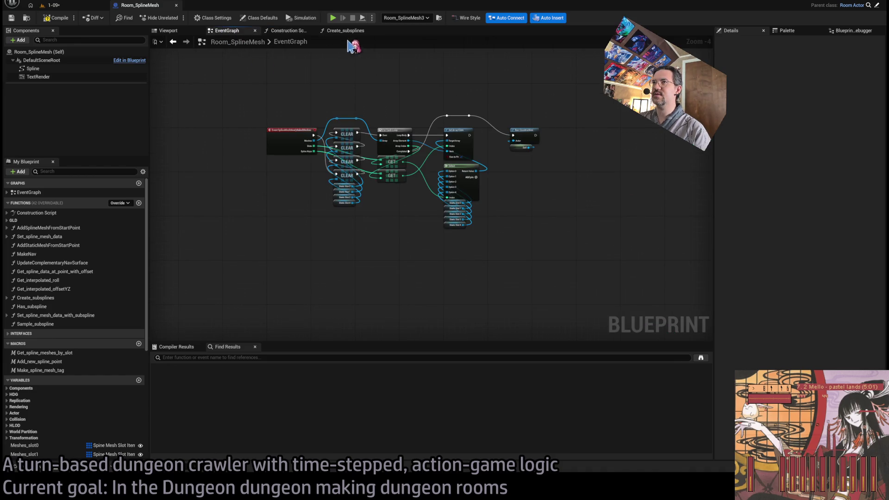
click(347, 31)
click(171, 31)
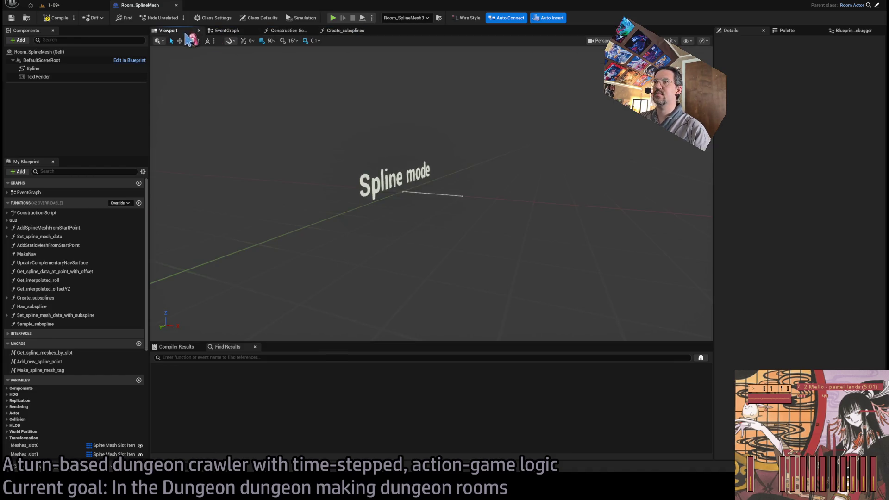
click(324, 32)
click(288, 30)
Drill into Create_subsplines' Get_interpolated_roll function and disconnect the lower SET node's execution input
scroll(347, 148, down, 3)
scroll(509, 168, up, 1)
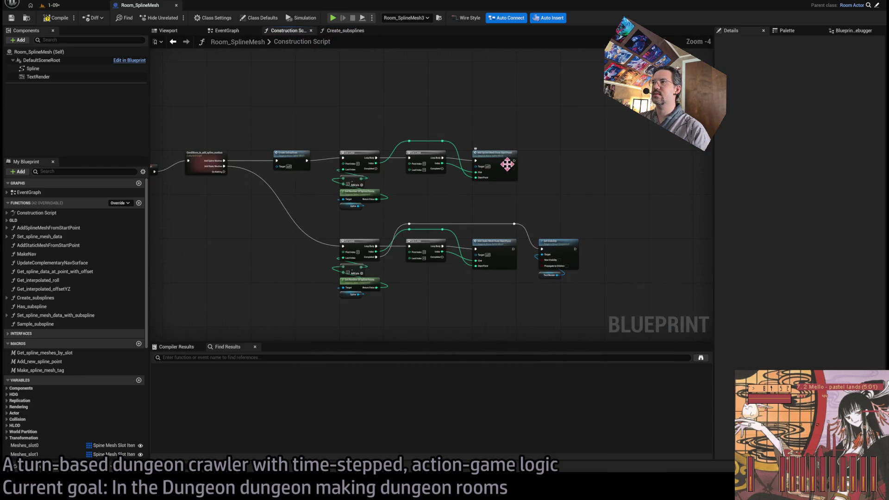
double_click(204, 151)
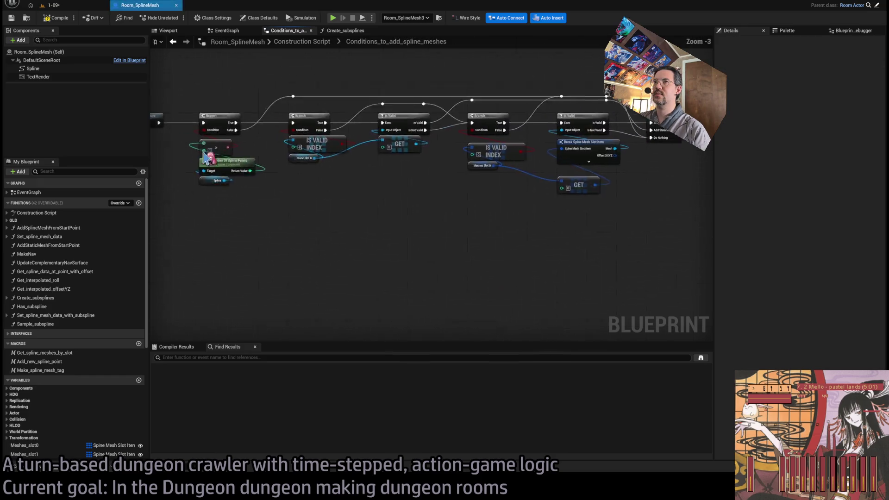
double_click(369, 118)
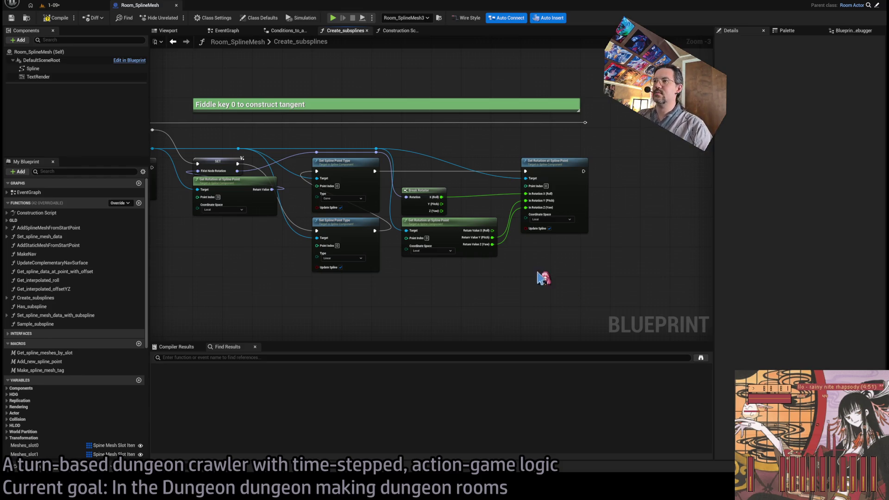
mouse_move(433, 176)
mouse_down()
mouse_move(510, 195)
mouse_move(532, 175)
mouse_up()
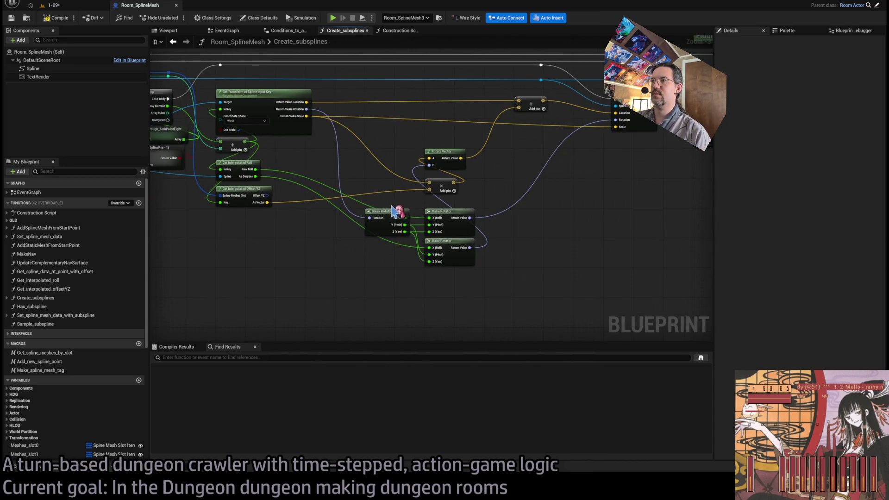
drag(393, 212, 384, 226)
double_click(373, 207)
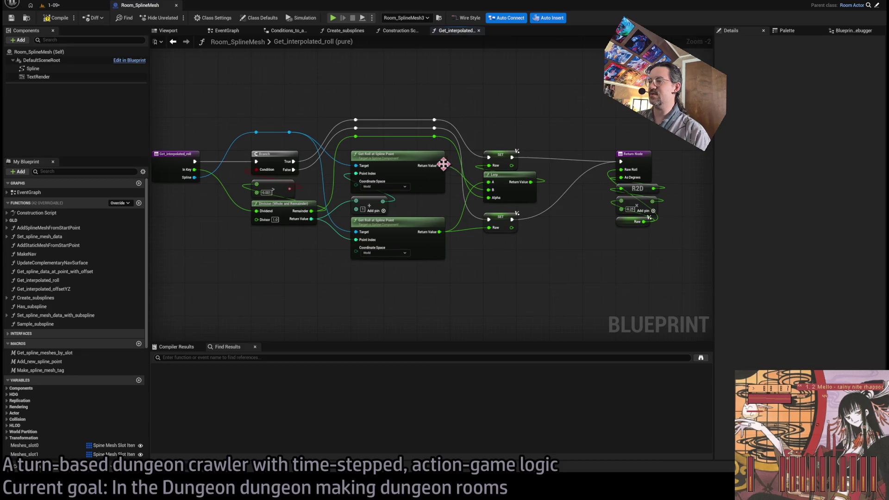
mouse_move(489, 220)
mouse_down()
mouse_move(492, 185)
mouse_move(486, 190)
mouse_move(512, 173)
mouse_up()
Compile Room_SplineMesh and check the purple sub-splines in the 1-09 level viewport
click(56, 17)
click(51, 5)
drag(359, 279, 354, 319)
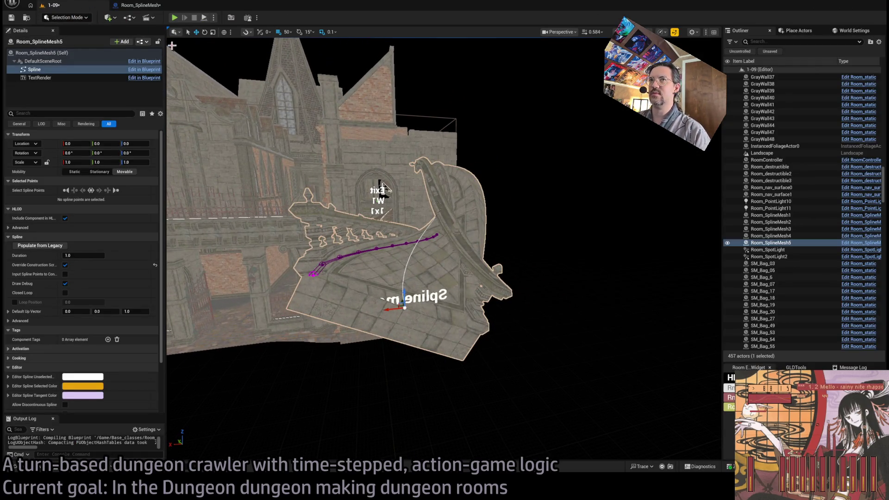
click(143, 6)
click(58, 18)
click(51, 5)
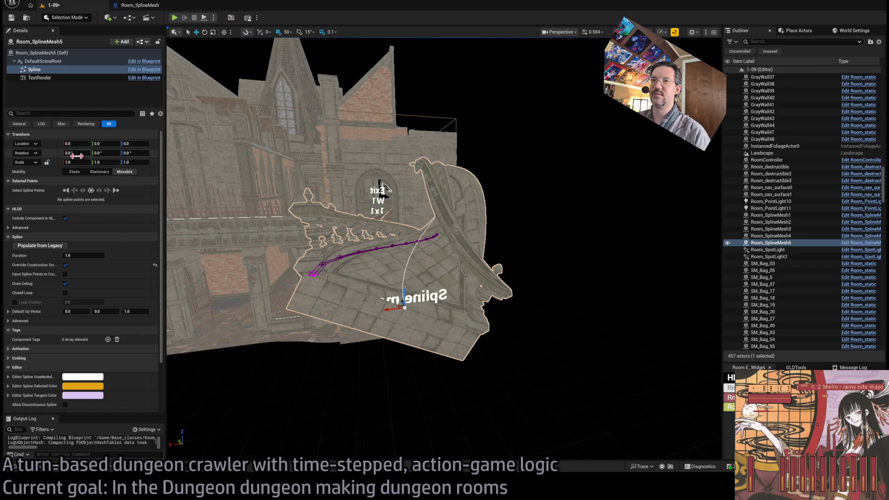
Select the spline's first point and set its roll (Rotation X) to -2°
click(402, 307)
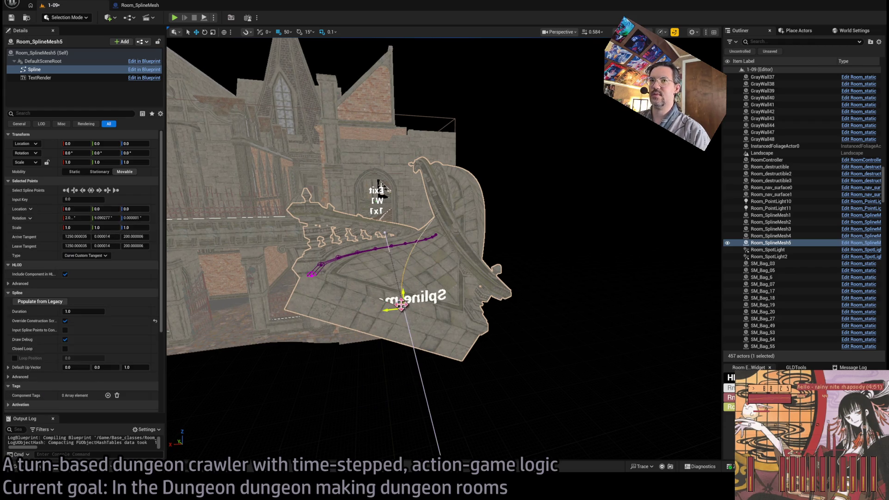
click(77, 219)
text(2)
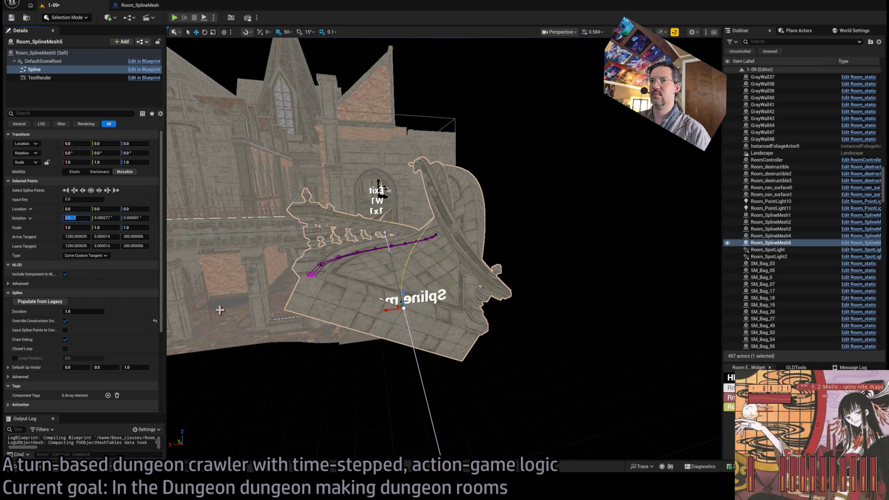
click(403, 309)
click(402, 308)
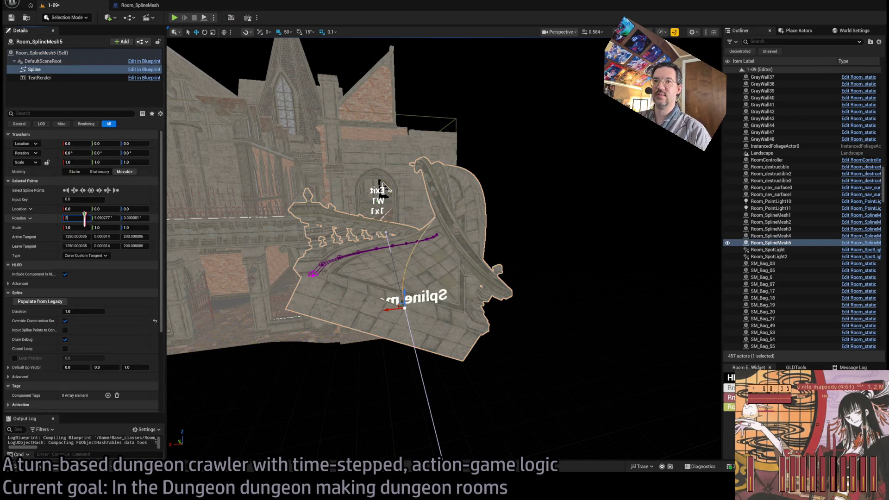
text(2)
key(Return)
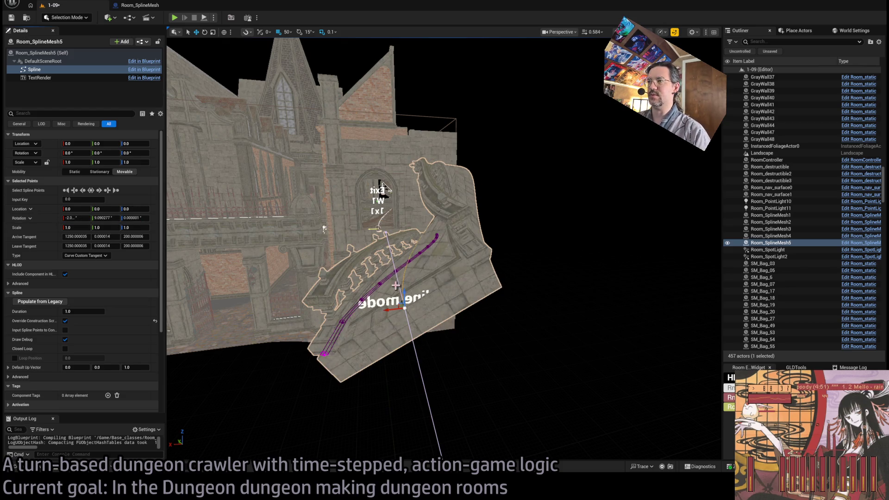
Look closer at the twisted wall, then step the point's roll to -4° and -7°
drag(390, 277, 389, 287)
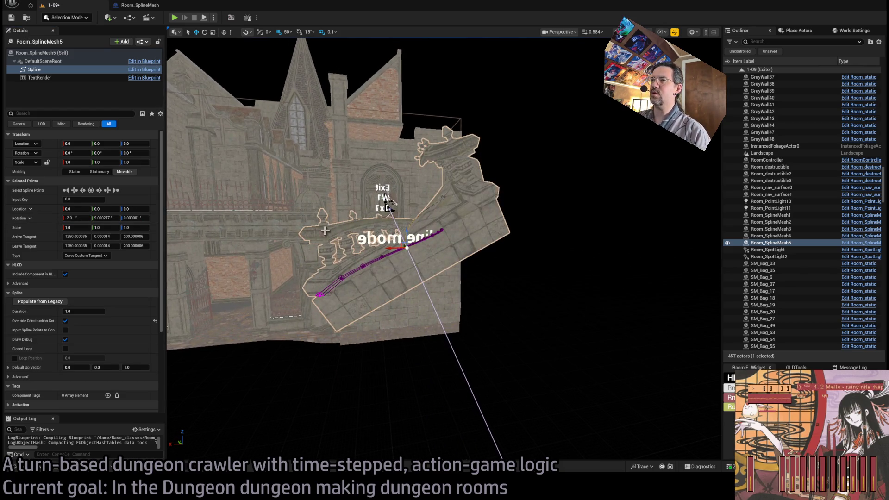
drag(321, 258, 304, 225)
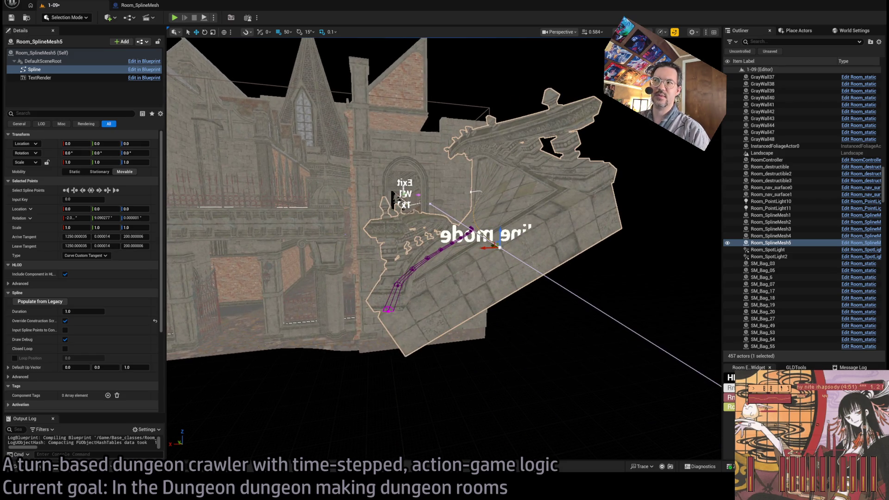
click(83, 218)
text(-4)
key(Return)
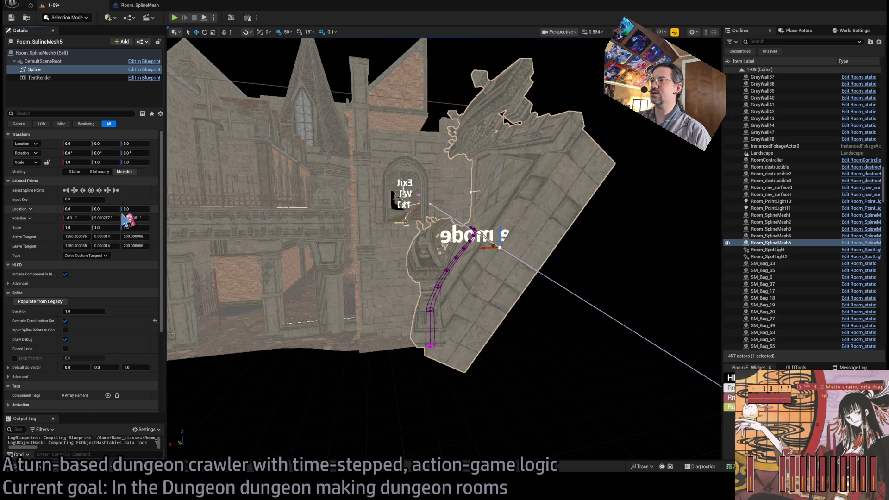
click(87, 219)
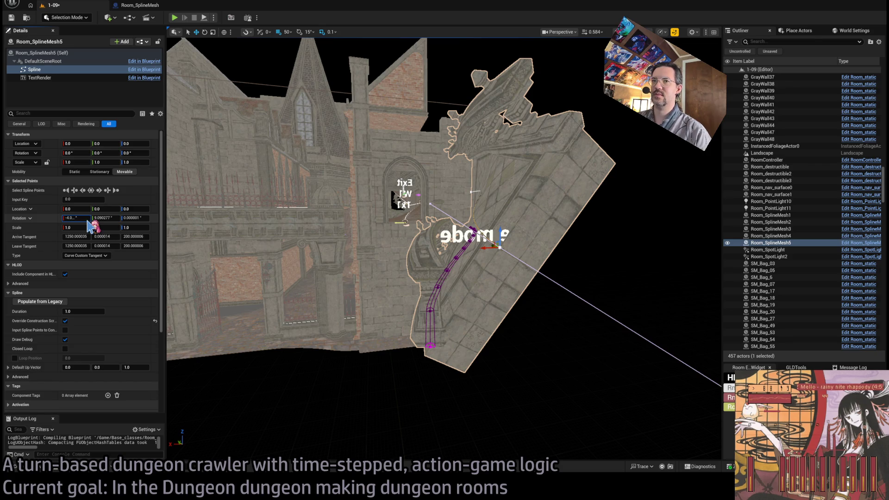
key(Return)
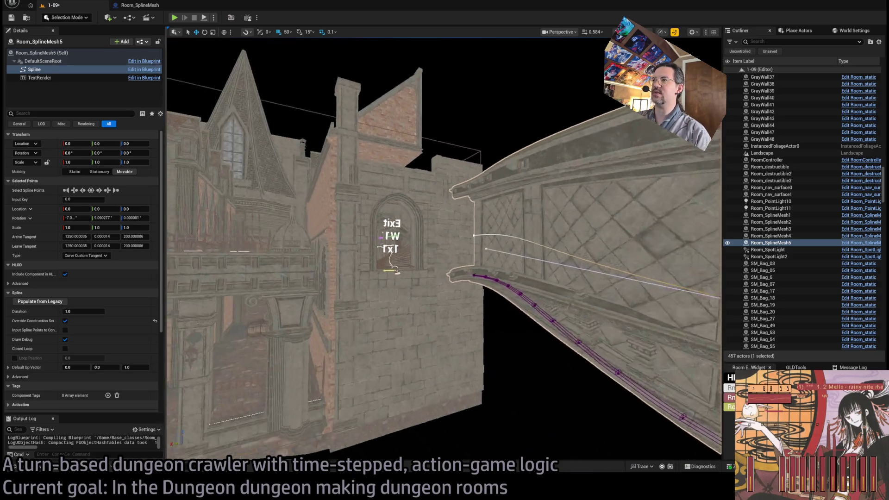
Increase the roll to -8° and then -9°, orbiting around the wall to inspect the twist
click(82, 218)
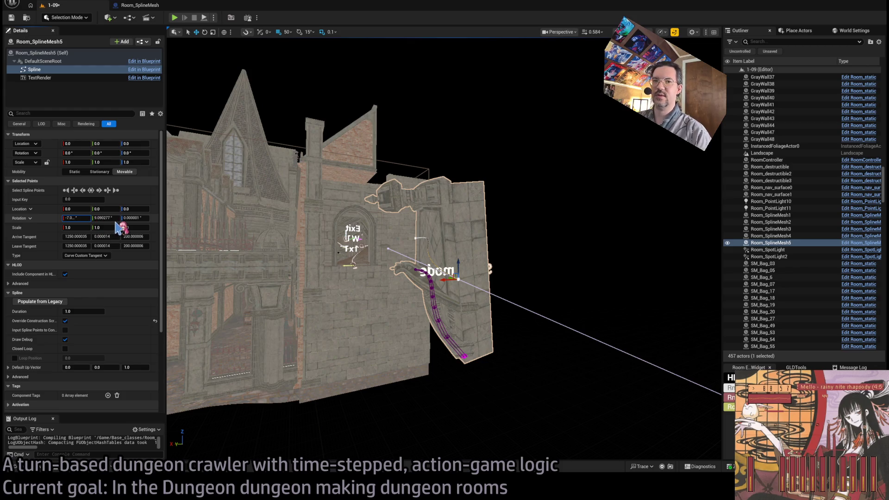
text(8)
key(Return)
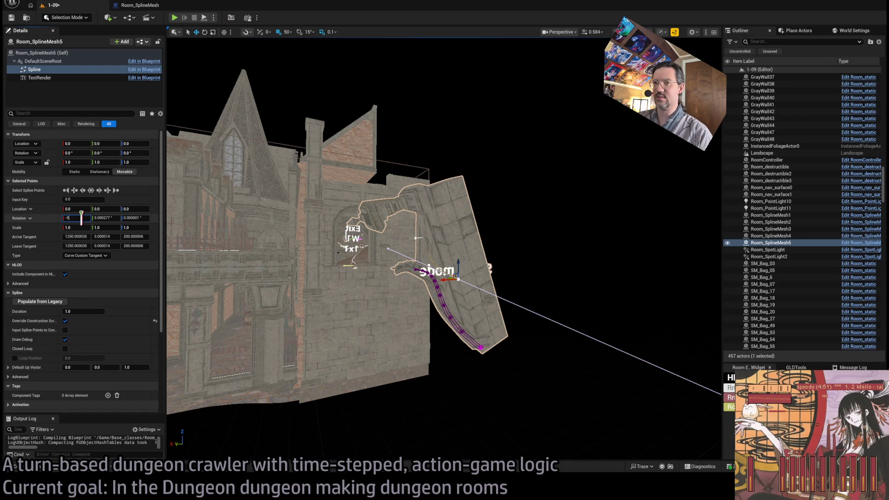
key(Return)
mouse_move(429, 249)
mouse_down()
mouse_move(539, 269)
mouse_move(480, 225)
mouse_up()
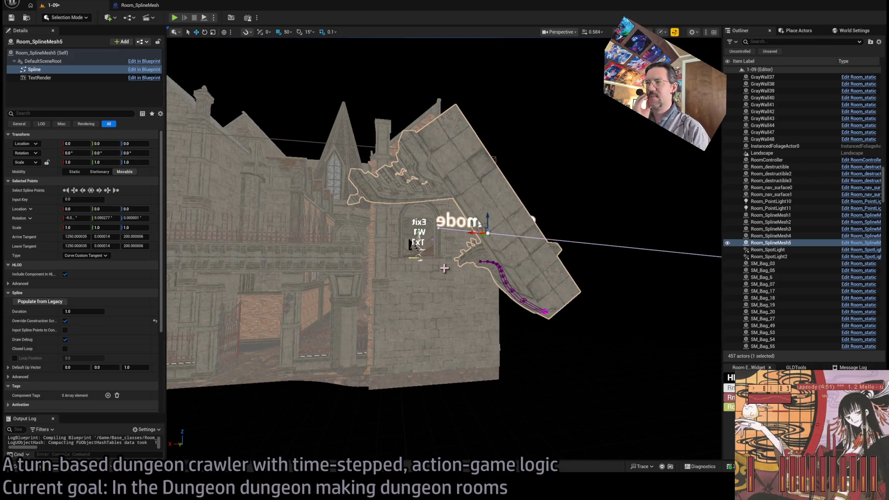
mouse_move(540, 260)
mouse_down()
mouse_move(523, 227)
mouse_move(460, 235)
mouse_up()
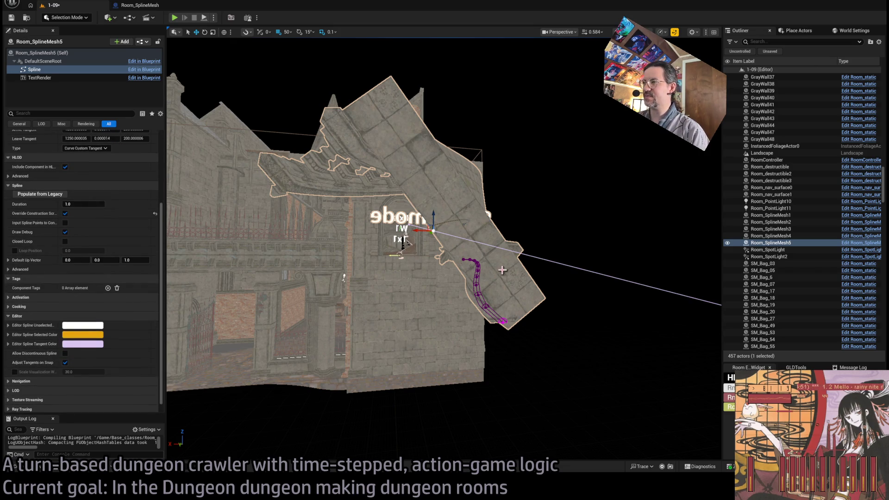
drag(350, 249, 502, 262)
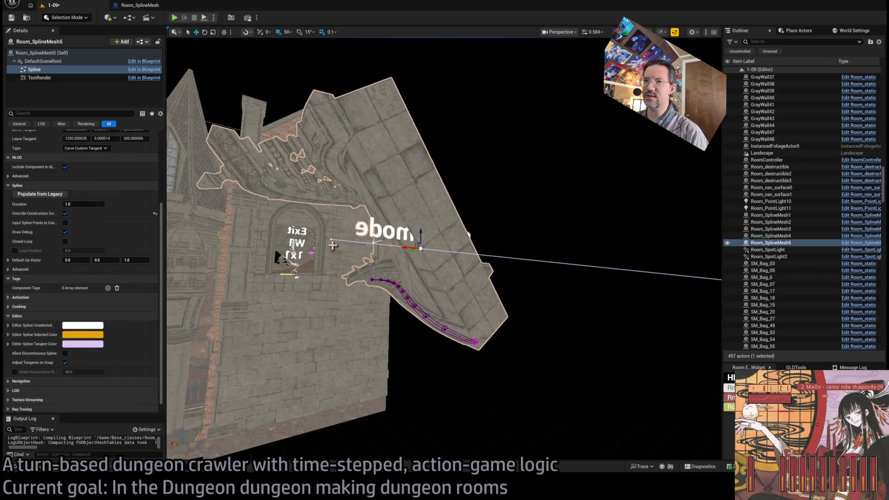
click(502, 262)
Select Room_SplineMesh5, tick Sub Spline Mode Index [2], and frame the wall
click(326, 179)
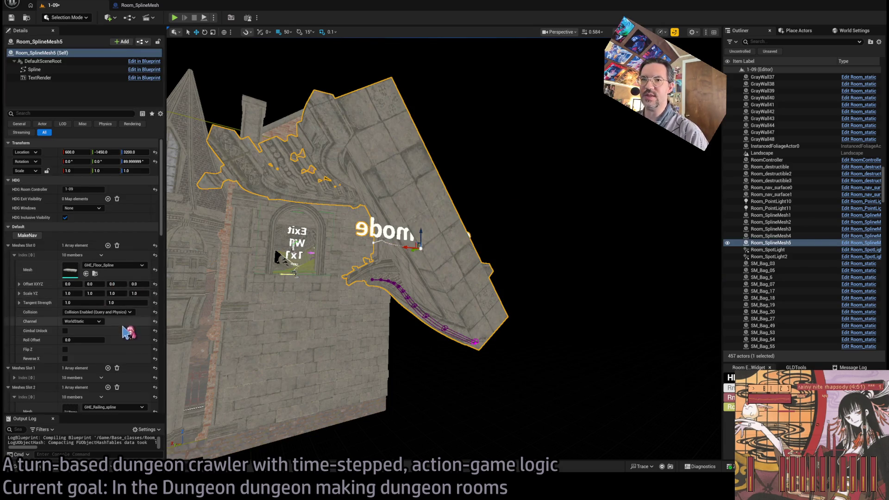
scroll(129, 331, down, 5)
scroll(129, 331, down, 10)
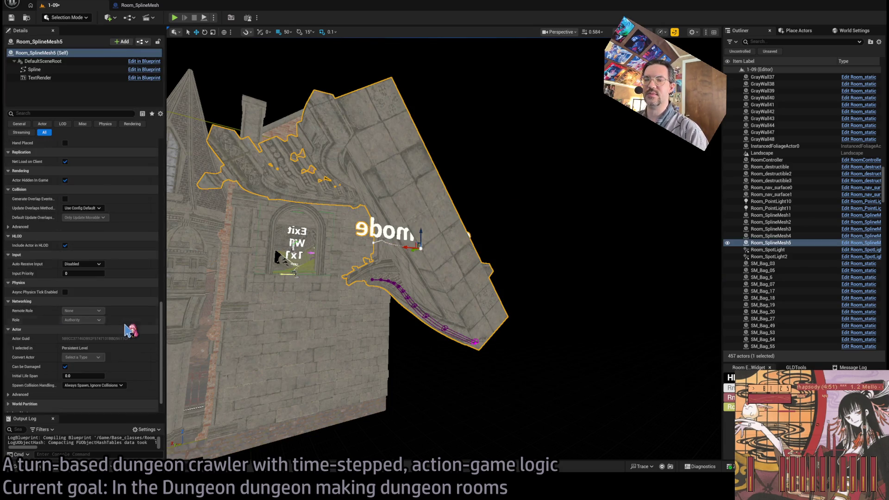
scroll(129, 331, up, 2)
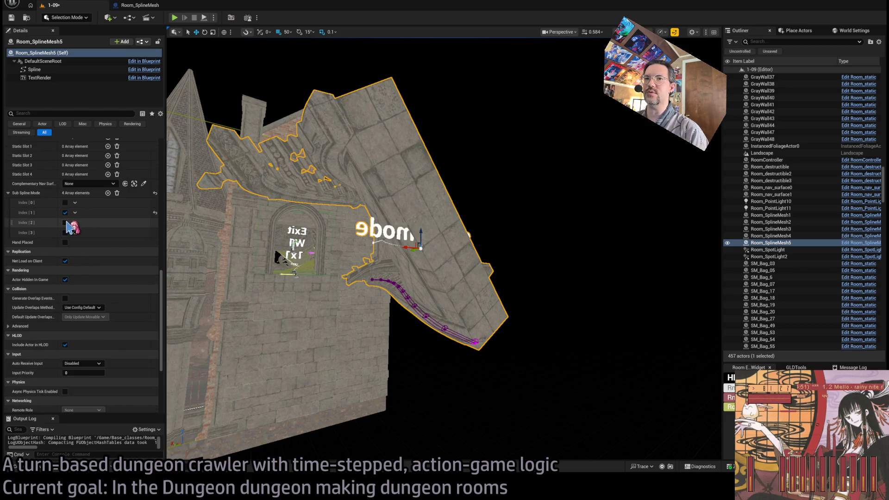
click(65, 223)
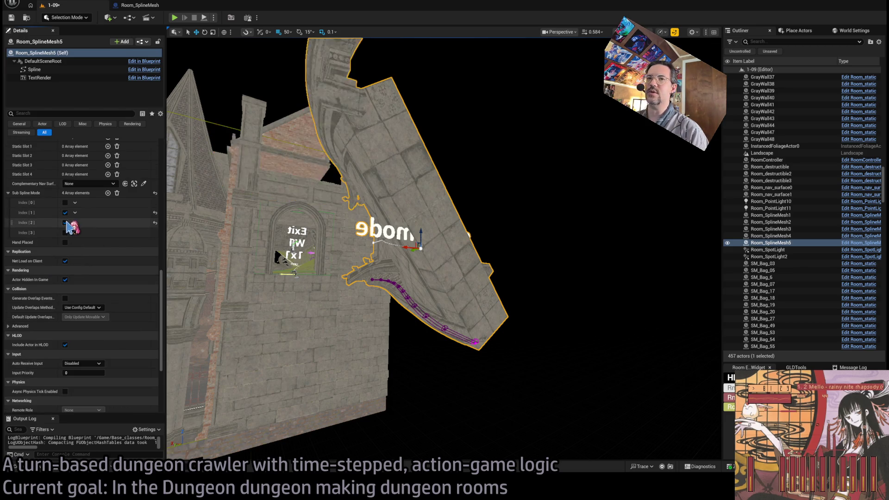
key(f)
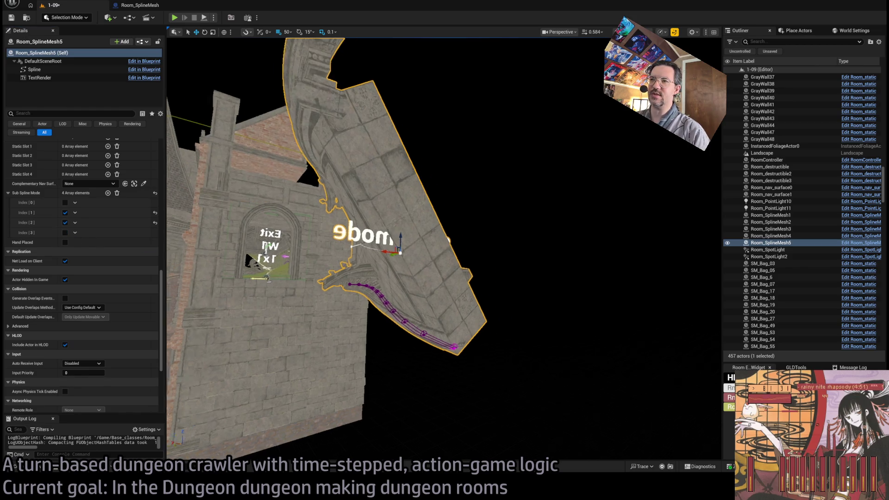
Orbit around the regenerated wall section, then reselect the Room_SplineMesh5 actor
mouse_move(330, 253)
mouse_down()
mouse_move(296, 251)
mouse_move(330, 253)
mouse_up()
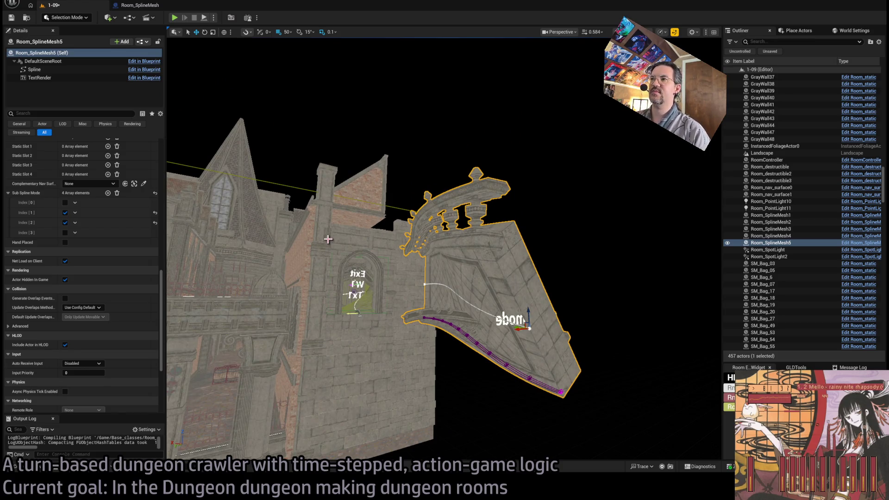
scroll(113, 254, up, 10)
scroll(113, 255, up, 1)
drag(370, 255, 324, 254)
drag(548, 246, 377, 258)
click(532, 265)
click(377, 255)
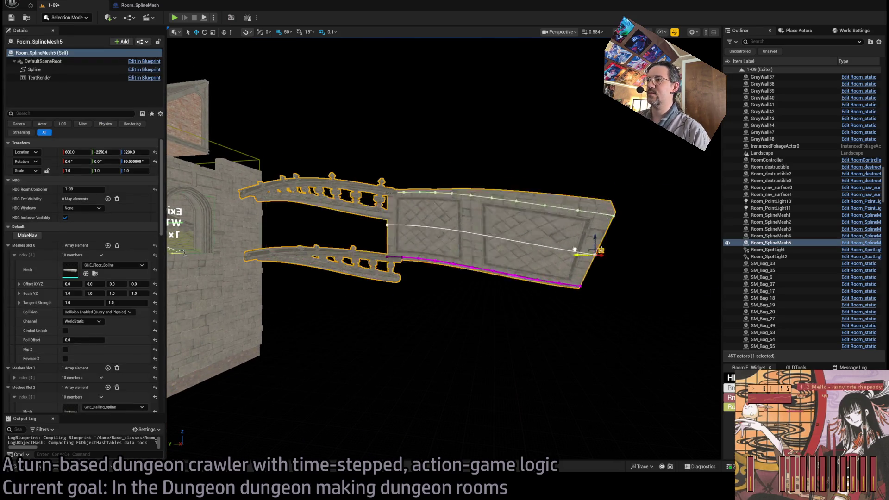
Move Room_SplineMesh5 to Y -3100 and extend it with a new spline point
drag(585, 253, 508, 251)
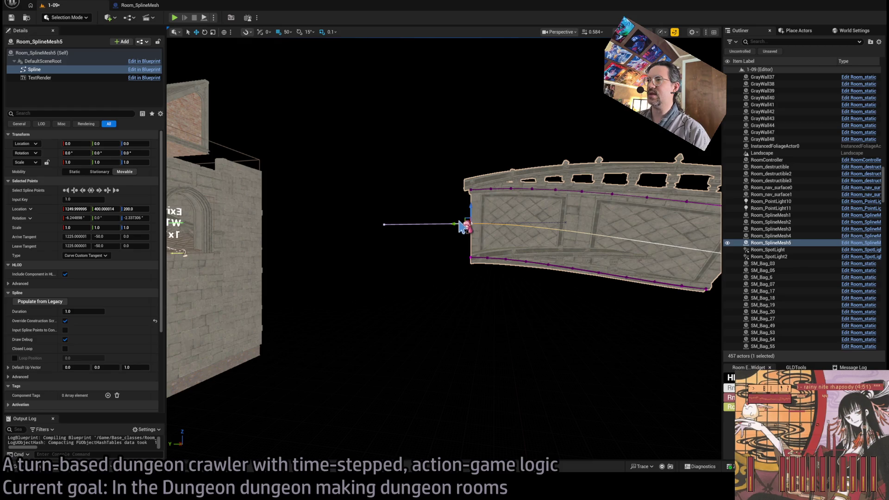
drag(459, 223, 318, 225)
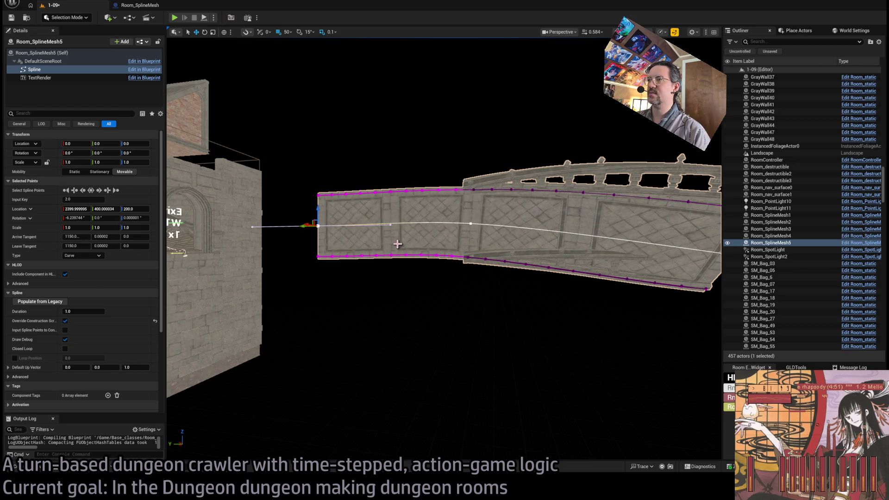
scroll(120, 285, down, 5)
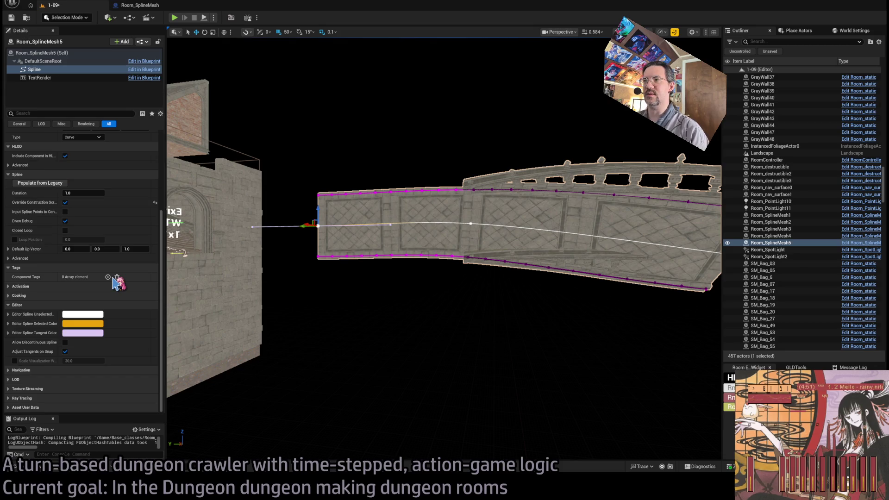
click(357, 291)
click(397, 237)
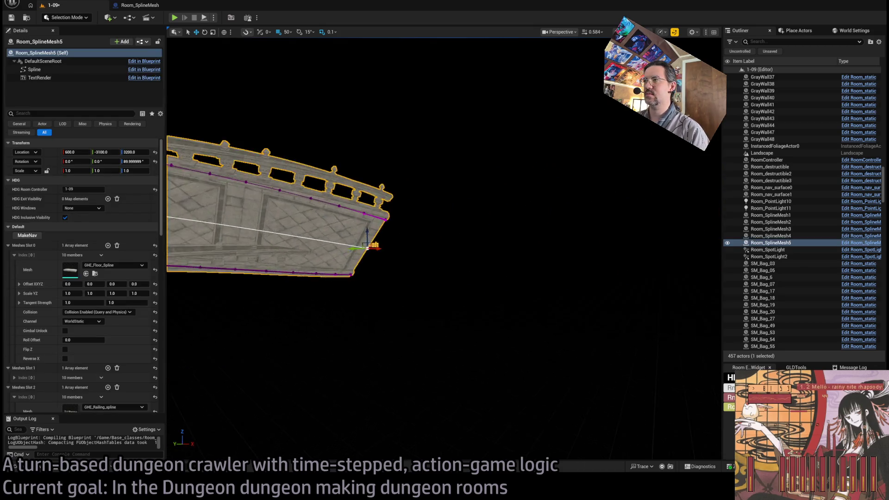
Add a second Meshes Slot 1 entry copying the GHE_Railing_spline settings
scroll(125, 293, down, 4)
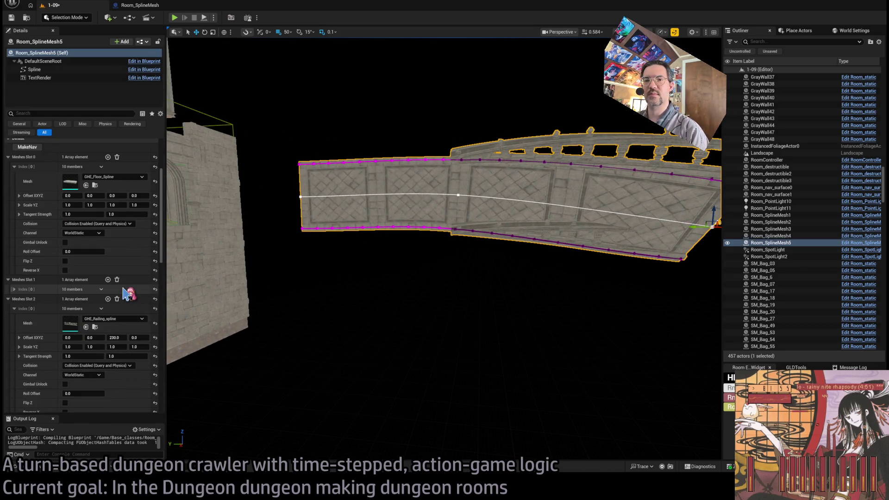
scroll(126, 294, down, 4)
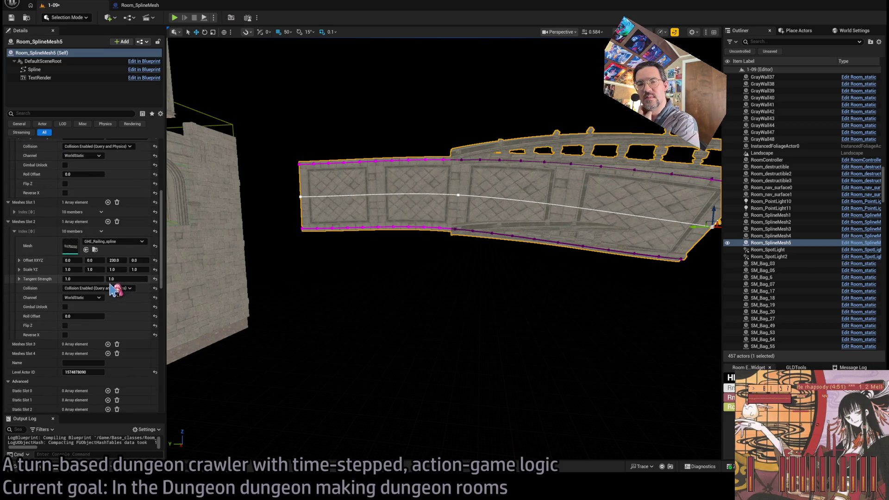
scroll(123, 229, up, 4)
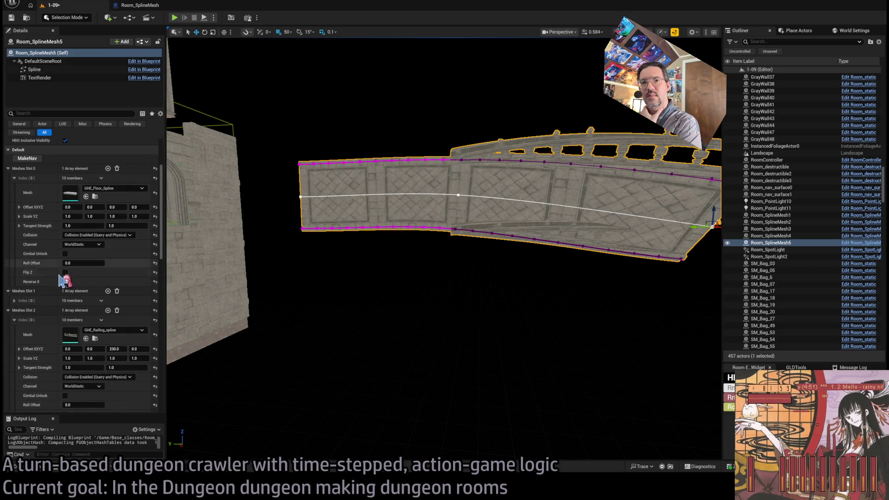
click(17, 300)
scroll(59, 261, down, 2)
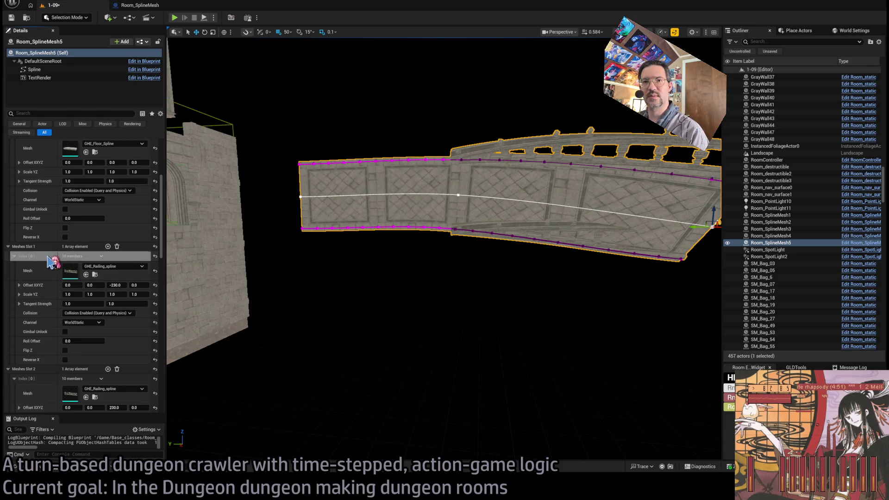
click(108, 246)
scroll(56, 354, down, 1)
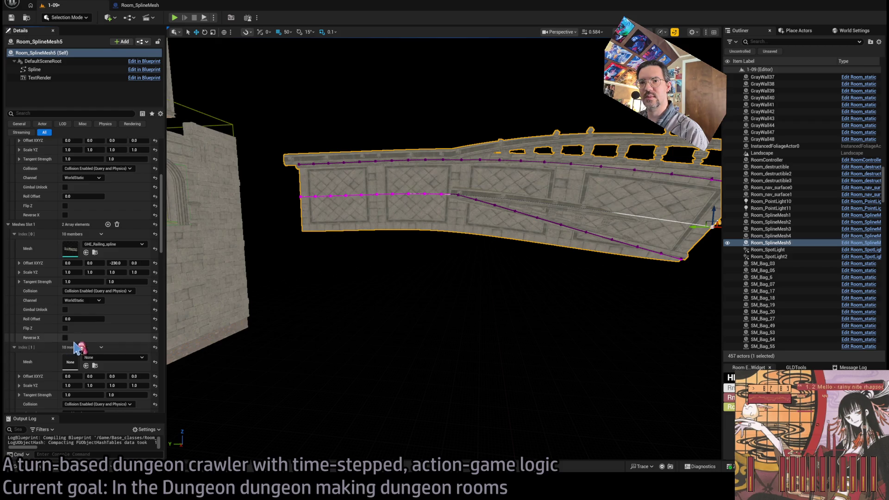
scroll(19, 352, down, 2)
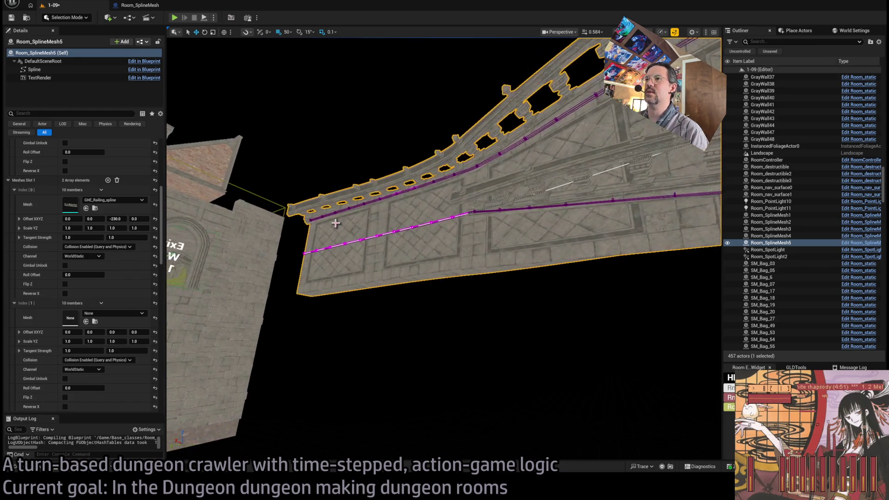
shift+click(46, 306)
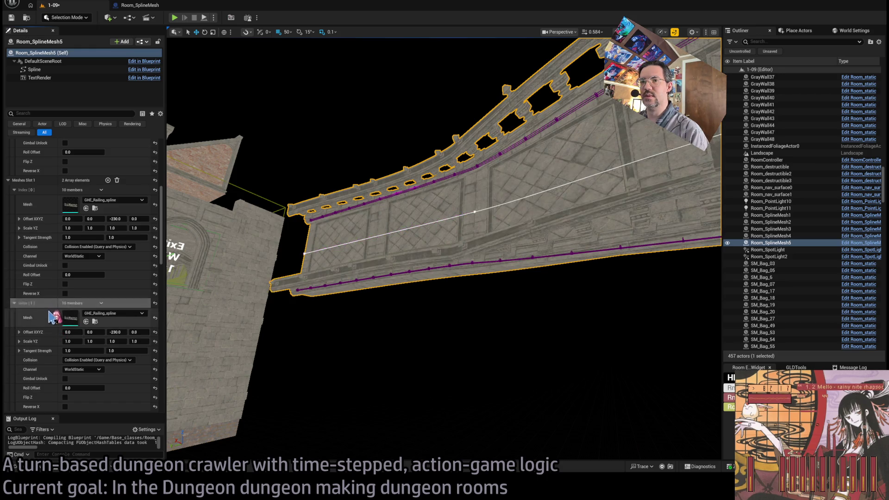
Add a Meshes Slot 2 entry with GHE_Railing_spline at offset 230 and check it side-on
scroll(84, 319, down, 3)
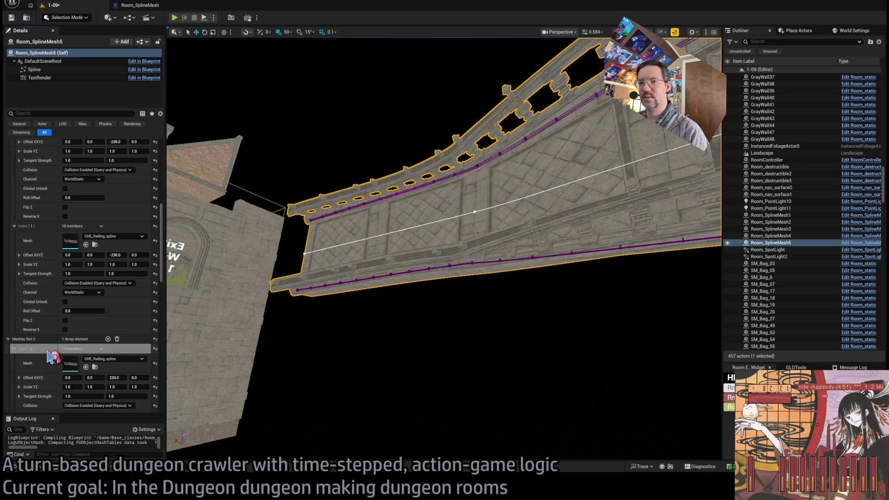
shift+click(54, 352)
scroll(84, 320, down, 2)
scroll(93, 326, down, 2)
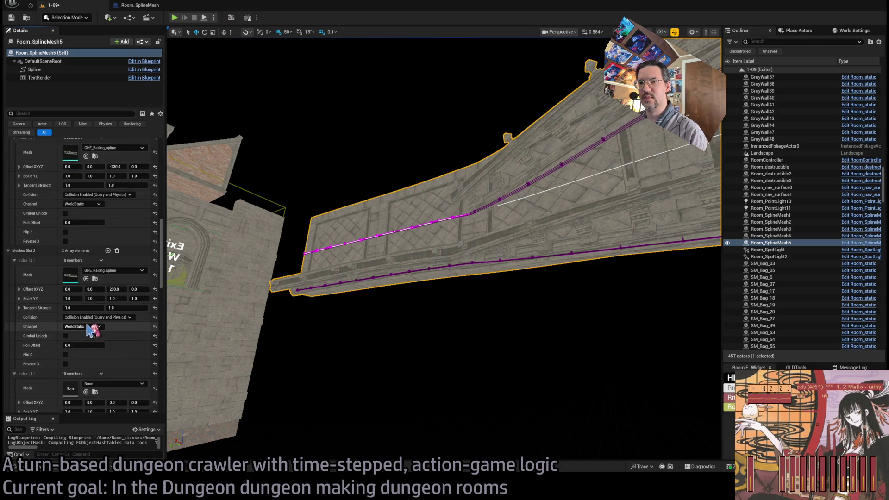
shift+click(51, 353)
drag(283, 253, 265, 244)
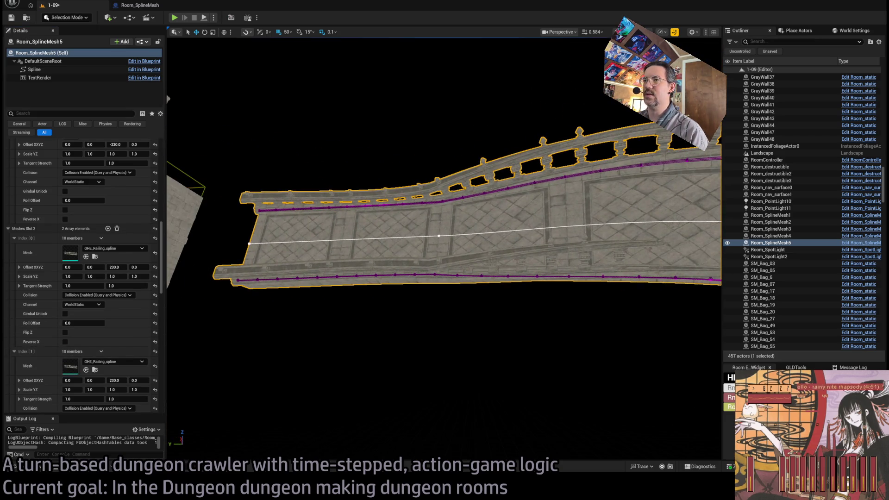
click(249, 243)
key(Escape)
click(251, 237)
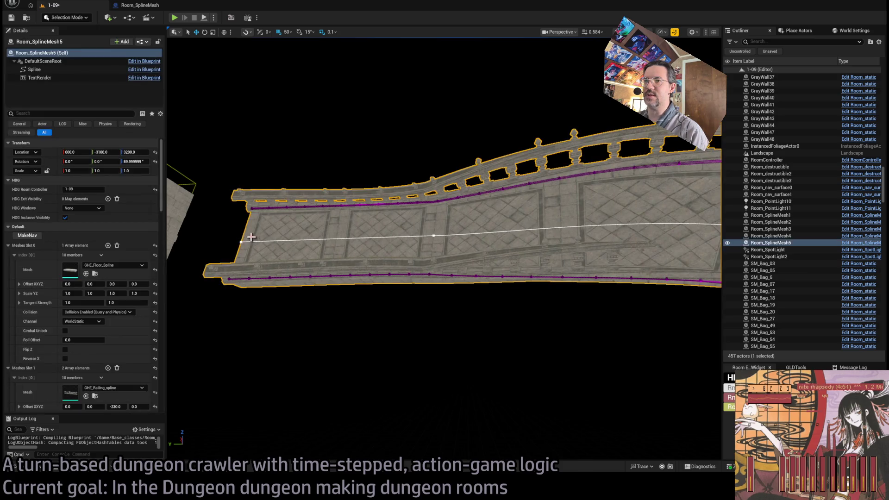
Roll the spline point at the railing's left end to -12.5° and inspect the twist
click(238, 242)
click(77, 218)
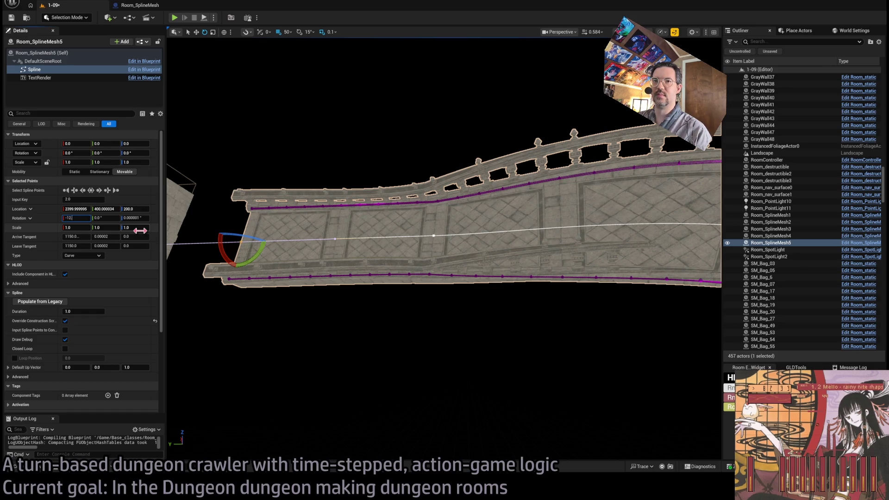
text(.5)
key(Return)
drag(445, 250, 601, 225)
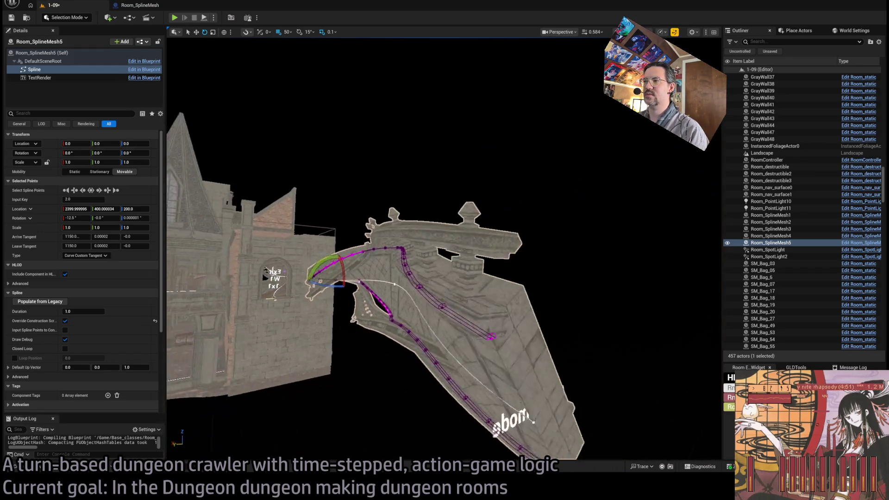
drag(487, 305, 486, 311)
Set the spline's first point roll to 30°
click(481, 356)
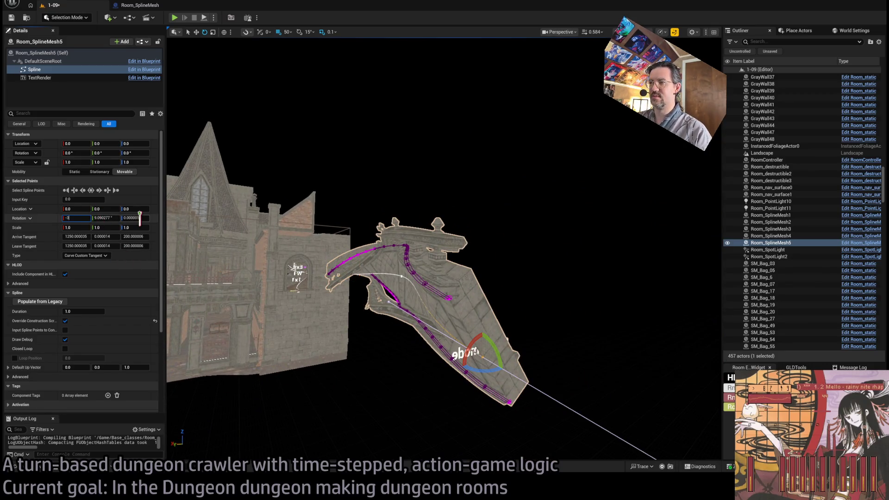
text(30)
key(Return)
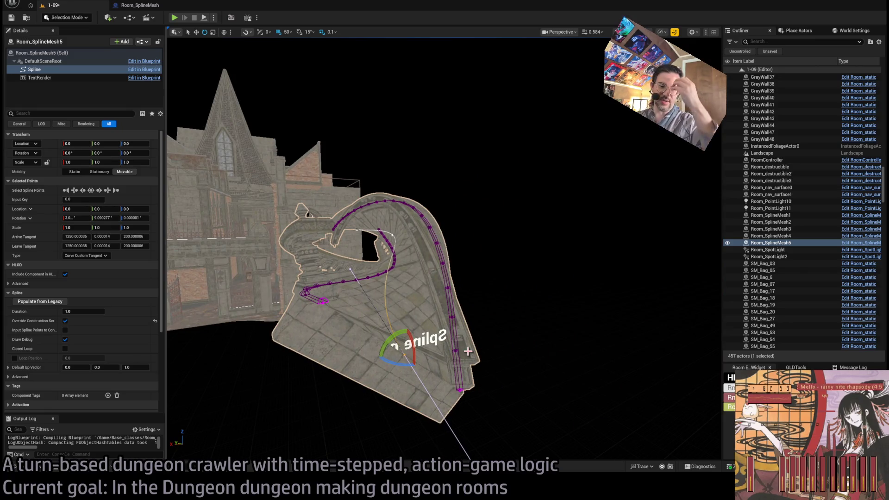
click(463, 323)
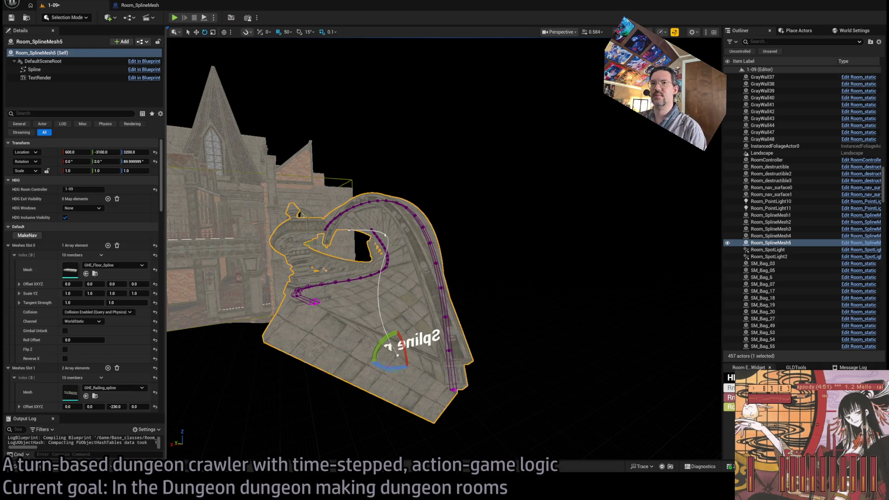
click(397, 355)
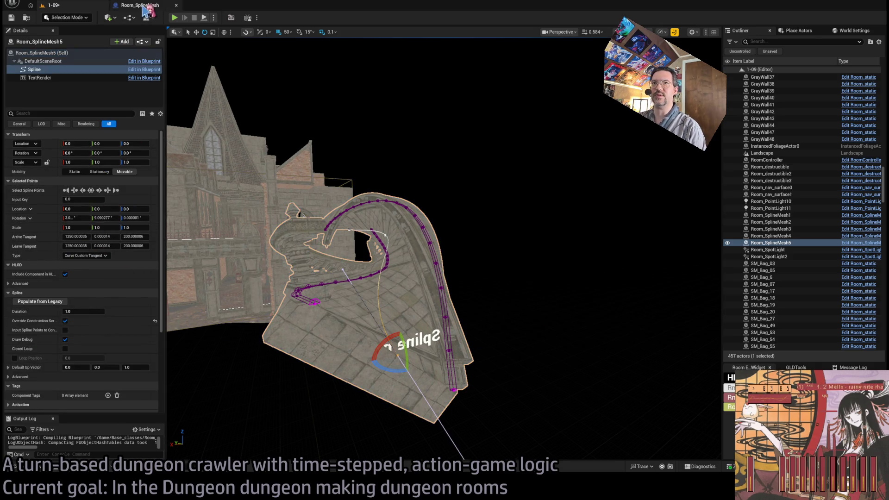
Switch to the Room_SplineMesh blueprint's Get_interpolated_roll graph
click(145, 10)
scroll(292, 267, down, 3)
scroll(293, 257, up, 3)
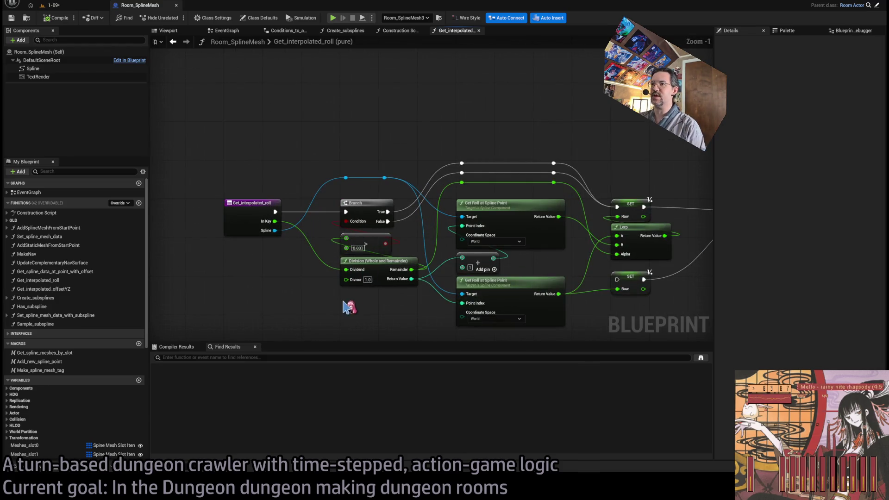
Wire the reroute's execution into the lower SET node and compile with F7
drag(343, 300, 340, 254)
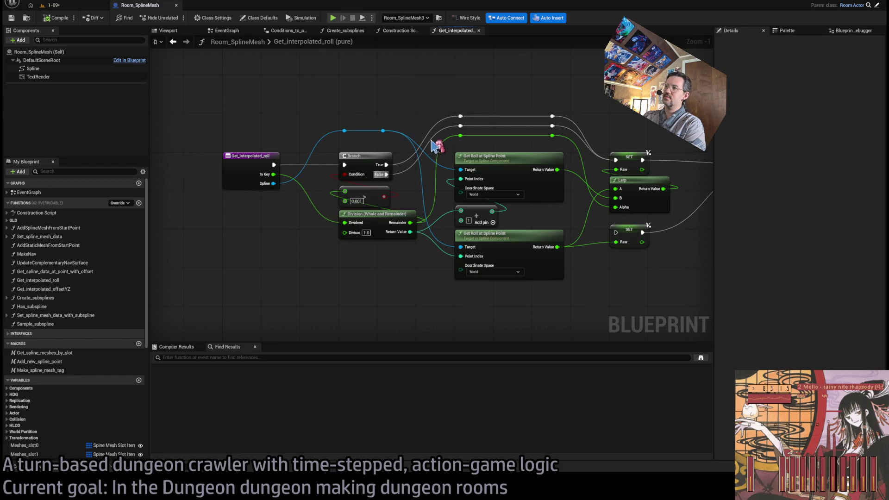
mouse_move(552, 127)
mouse_down()
mouse_move(625, 231)
mouse_move(617, 232)
mouse_up()
key(F7)
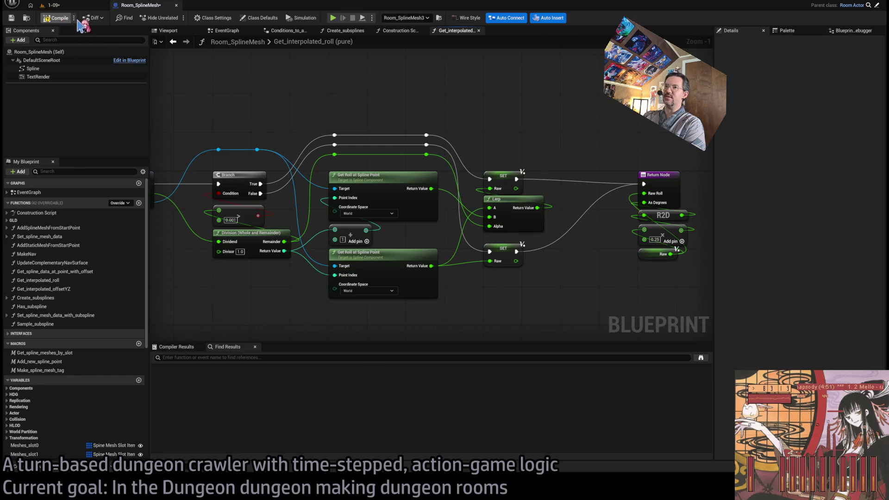
drag(498, 121, 458, 119)
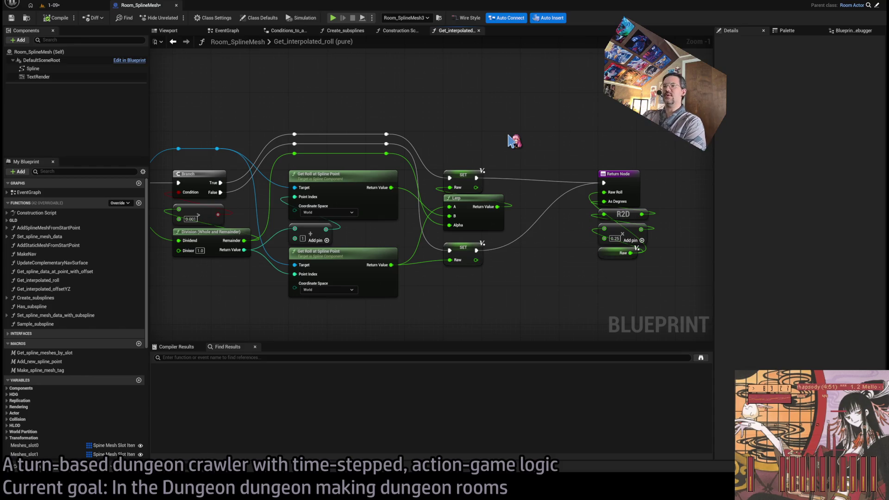
Add a Print String after the function entry that prints the Division remainder
mouse_move(280, 107)
mouse_down()
mouse_move(392, 167)
mouse_move(430, 116)
mouse_up()
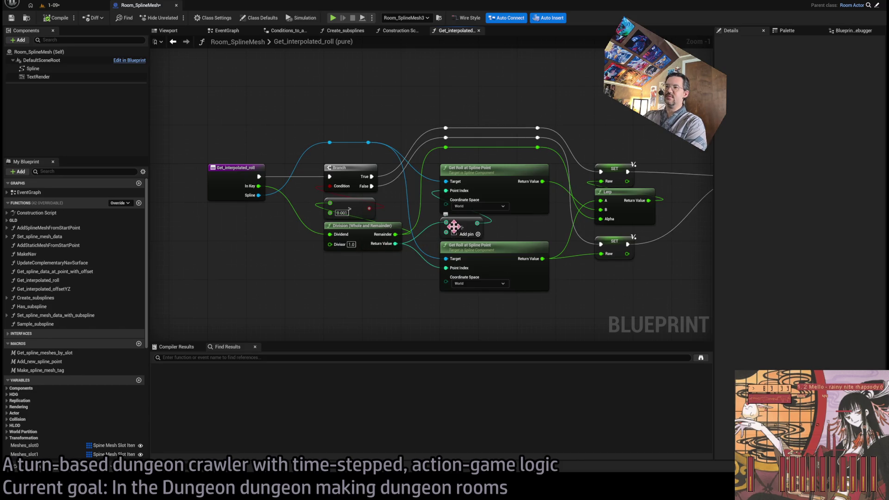
drag(546, 236, 481, 242)
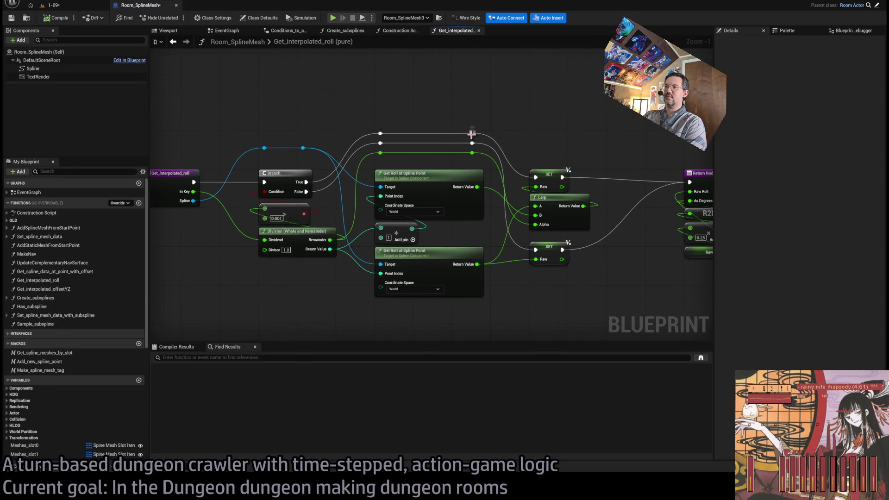
drag(466, 97, 425, 130)
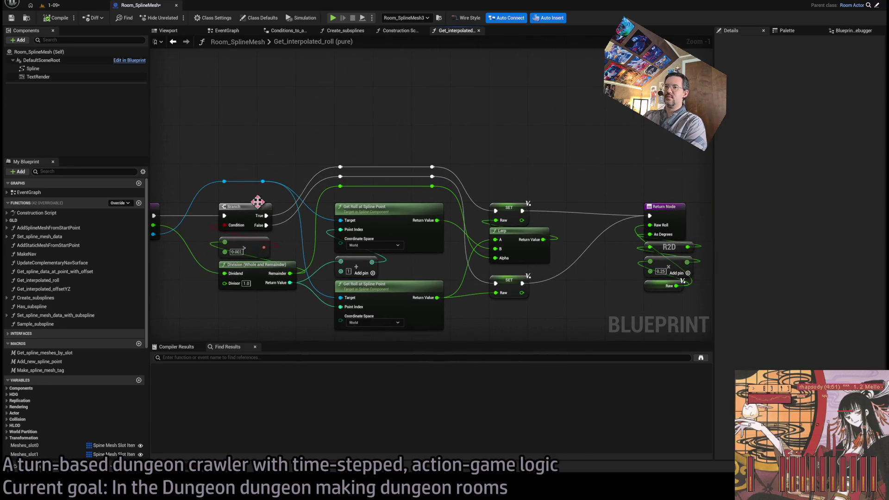
drag(257, 202, 348, 200)
drag(244, 213, 295, 95)
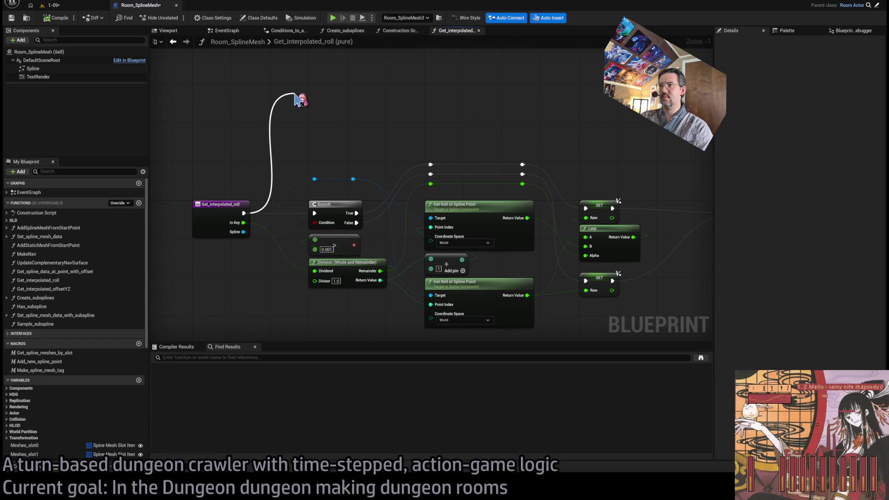
drag(295, 95, 295, 94)
mouse_move(381, 271)
mouse_down()
mouse_move(357, 258)
mouse_move(300, 112)
mouse_up()
drag(320, 175, 278, 141)
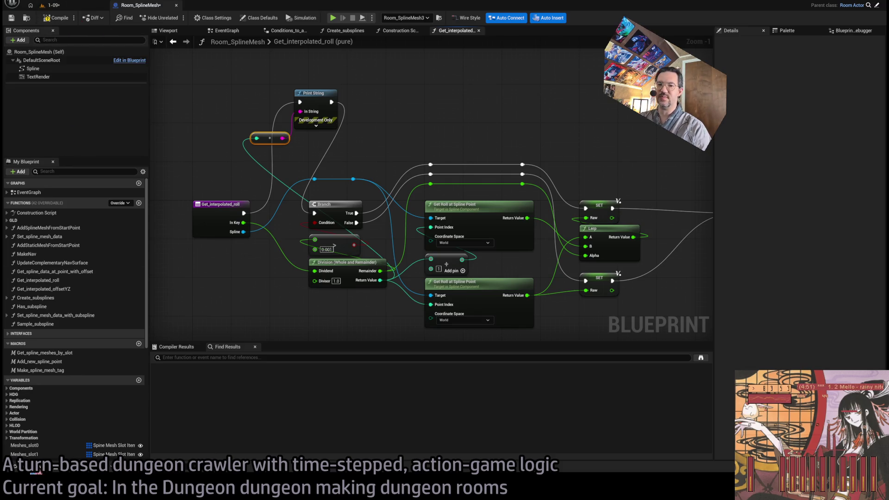
Clear the Output Log, recompile, and scroll through the logged remainder values
click(14, 466)
click(44, 471)
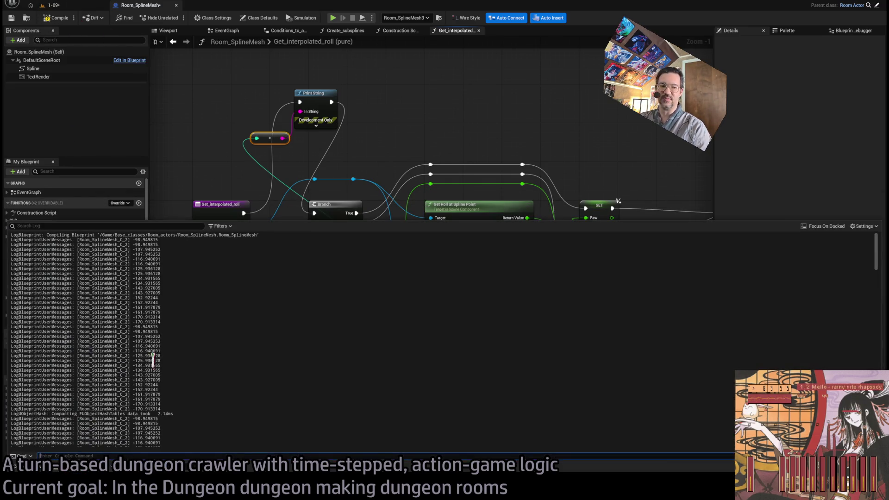
click(63, 21)
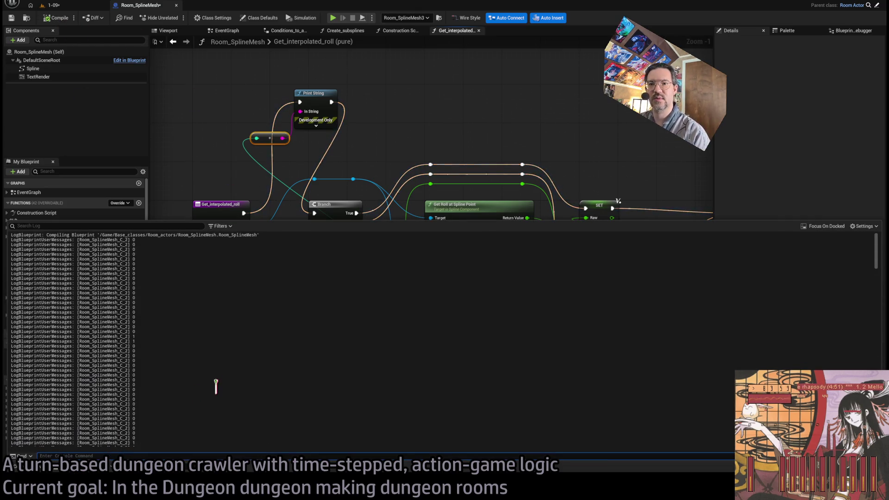
scroll(180, 376, down, 15)
scroll(185, 376, down, 10)
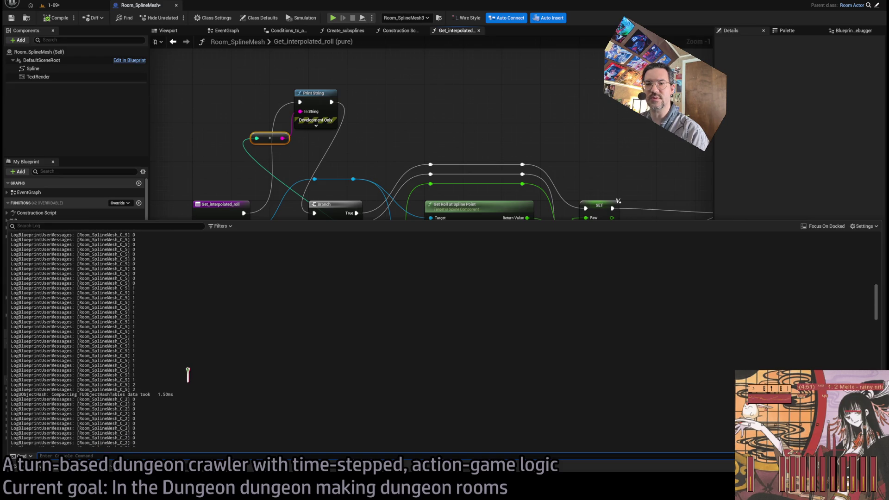
scroll(186, 369, down, 3)
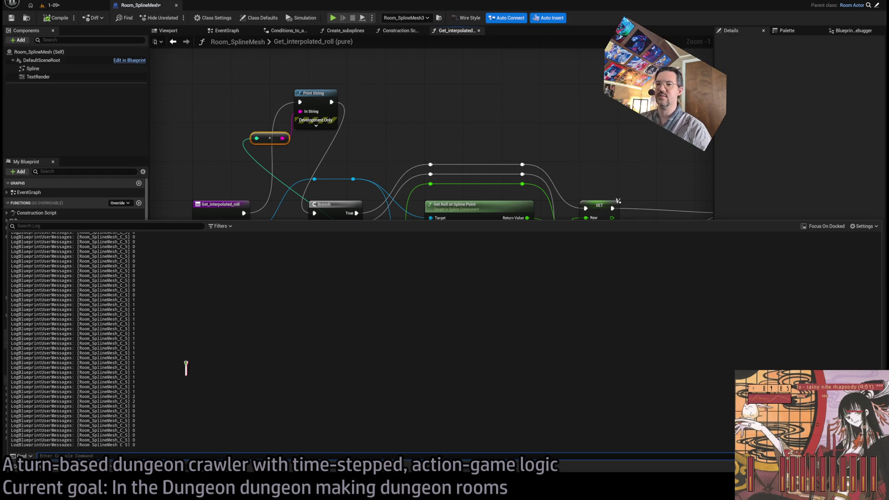
click(227, 126)
Delete the Print String and conversion nodes and reconnect the entry to Branch
drag(225, 89, 293, 147)
key(Delete)
drag(244, 213, 331, 219)
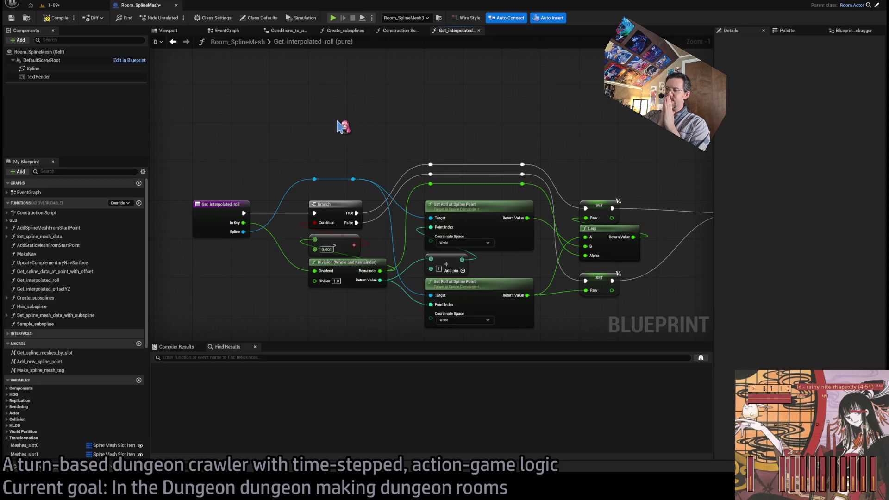
Chain a Print String after the lower SET node that prints the R2D roll value
mouse_move(359, 83)
mouse_down()
mouse_move(157, 88)
mouse_move(154, 100)
mouse_up()
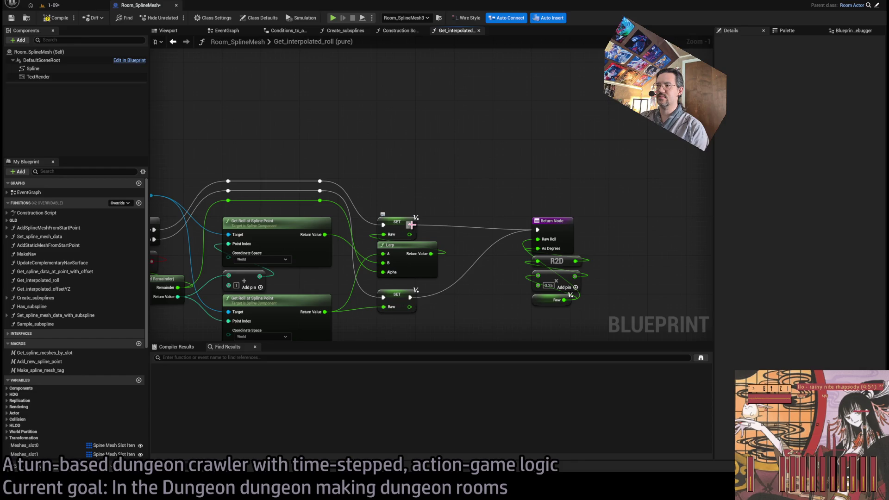
mouse_move(411, 225)
mouse_down()
mouse_move(459, 181)
mouse_move(481, 125)
mouse_up()
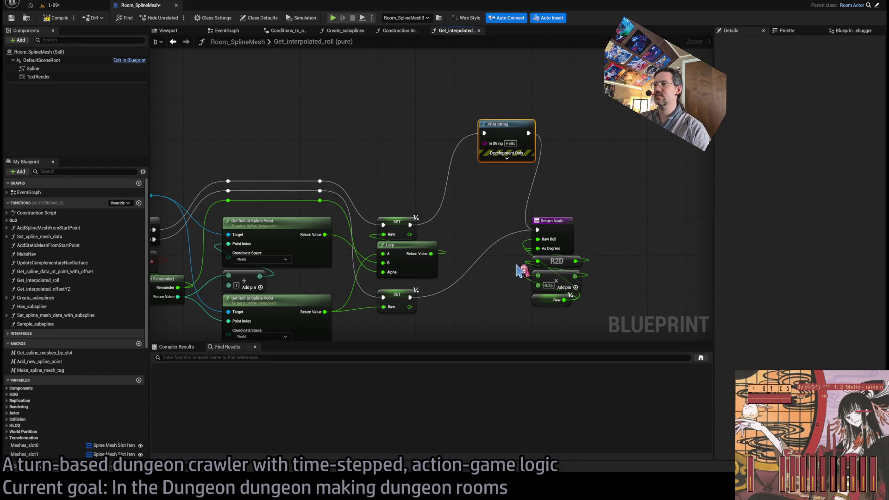
drag(409, 297, 484, 133)
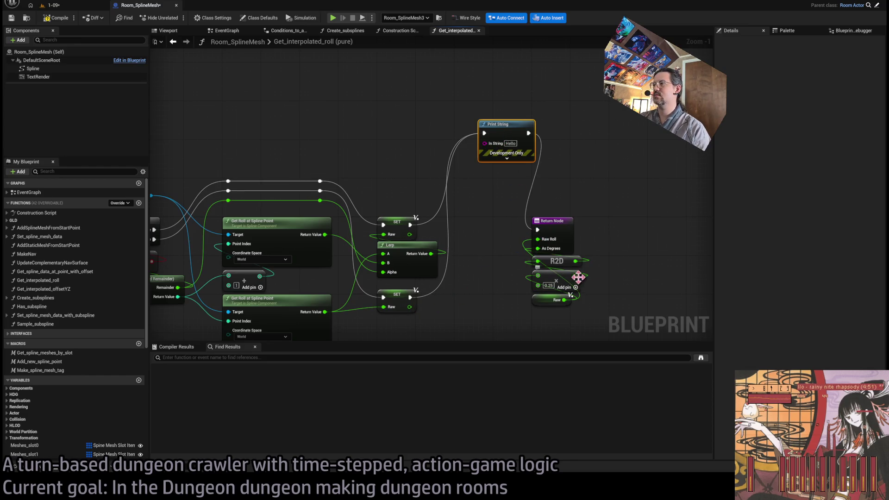
mouse_move(575, 261)
mouse_down()
mouse_move(476, 155)
mouse_move(500, 145)
mouse_move(496, 173)
mouse_move(569, 236)
mouse_move(485, 143)
mouse_up()
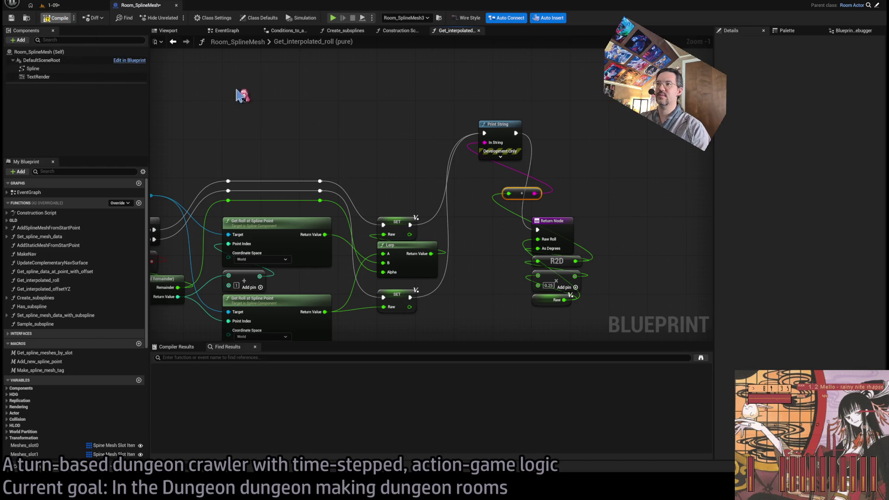
key(ctrl+z)
Read through the printed roll values in the Output Log, then close it
click(74, 456)
scroll(156, 361, down, 15)
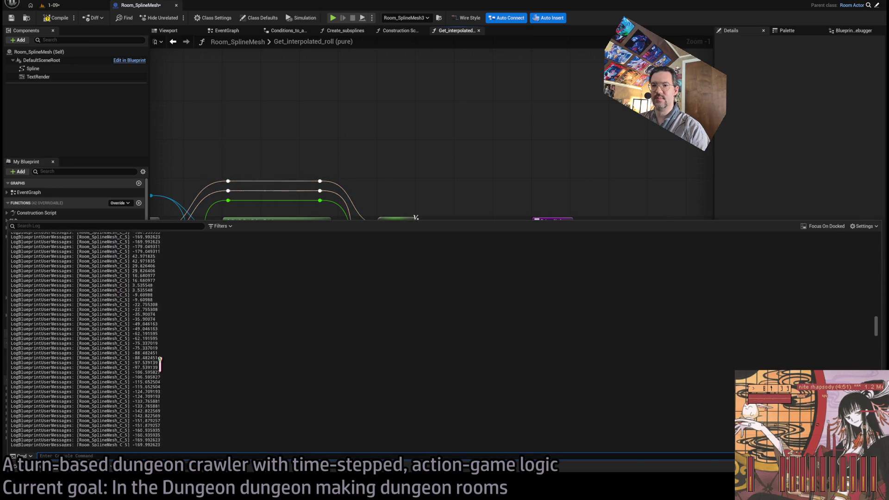
scroll(158, 360, up, 10)
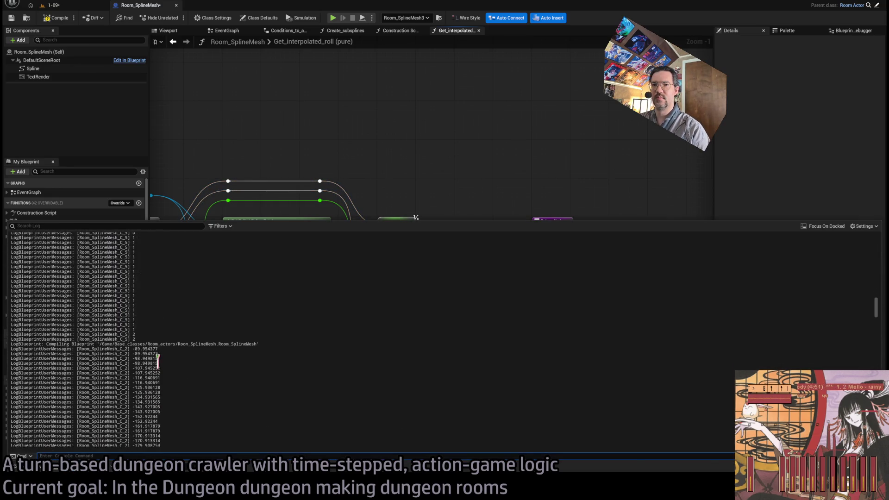
scroll(158, 359, down, 6)
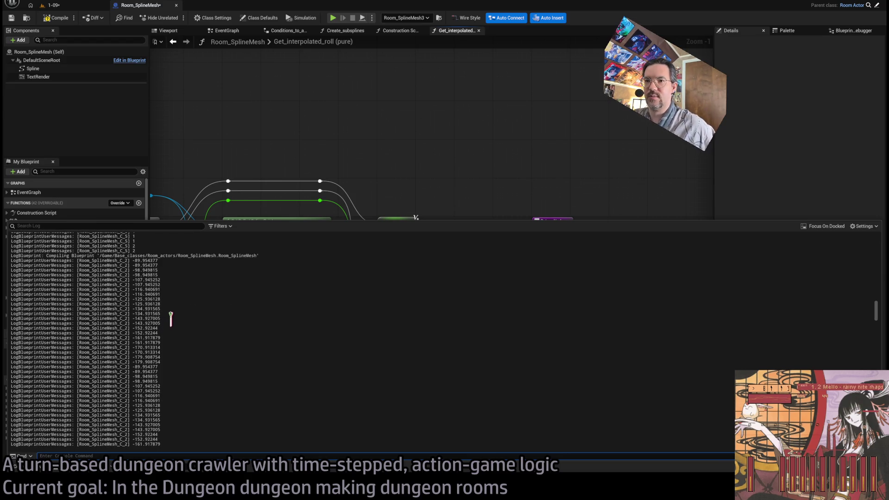
scroll(157, 355, down, 12)
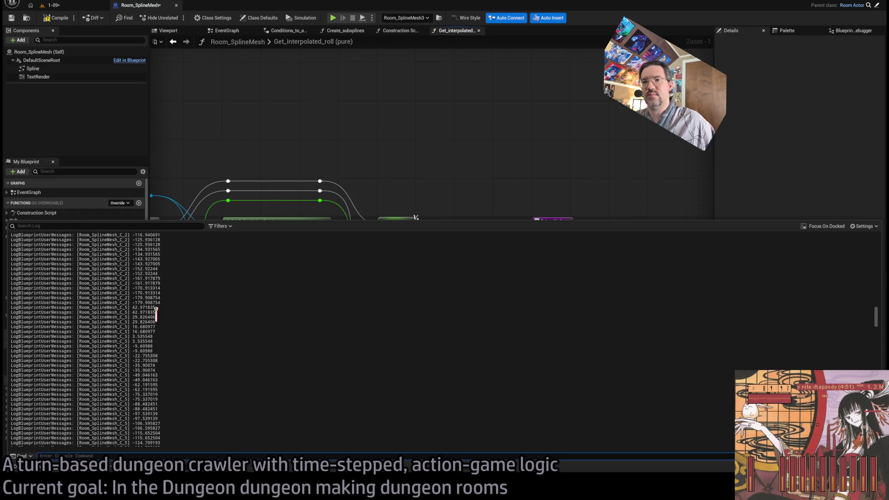
scroll(157, 310, down, 2)
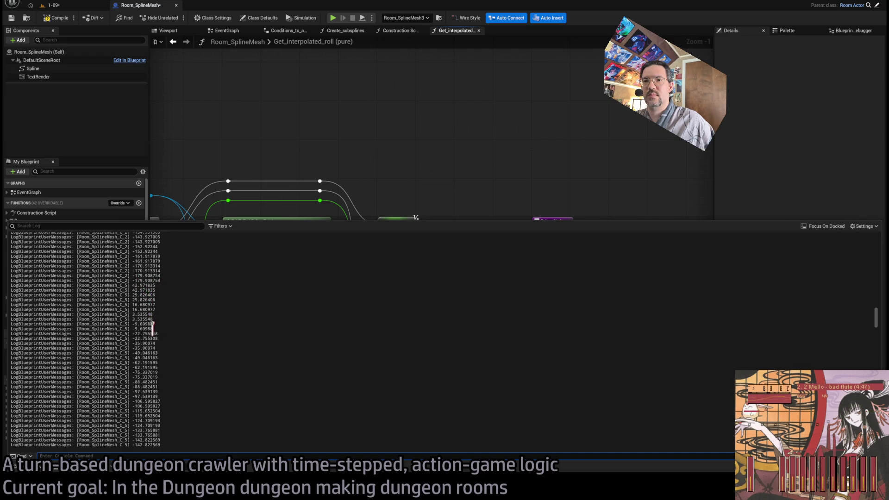
scroll(167, 328, down, 5)
scroll(168, 329, down, 10)
scroll(168, 329, down, 10)
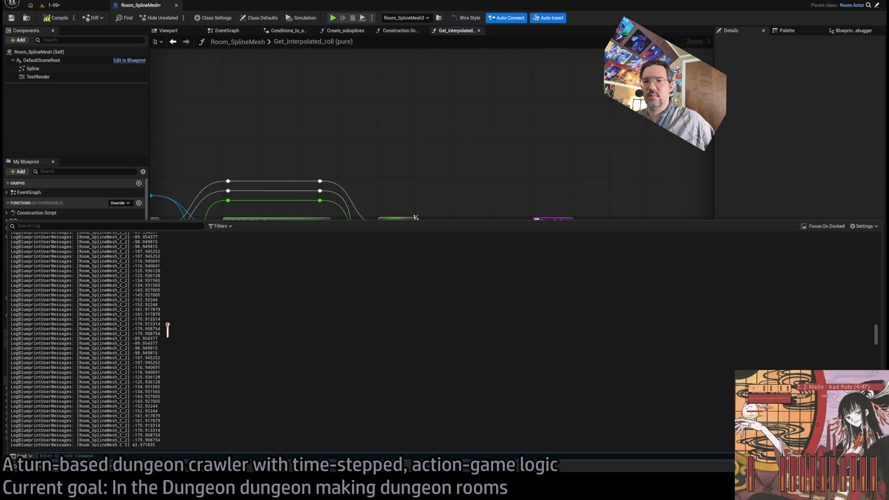
scroll(168, 329, down, 5)
click(449, 139)
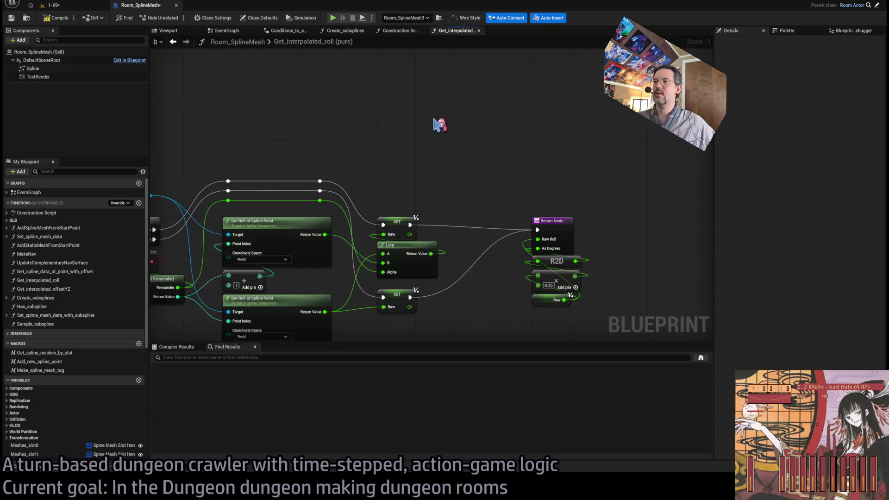
Close the Get_interpolated_roll graph and switch to the Create_subsplines function graph
scroll(441, 123, down, 1)
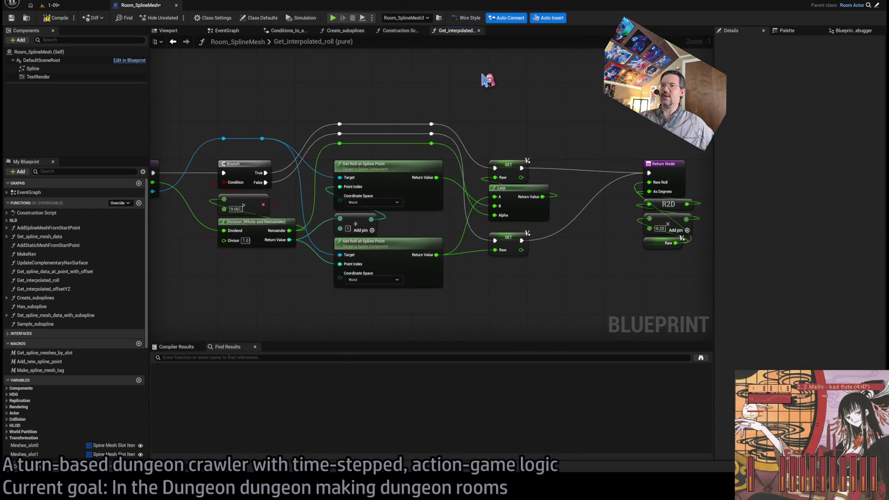
middle_click(456, 31)
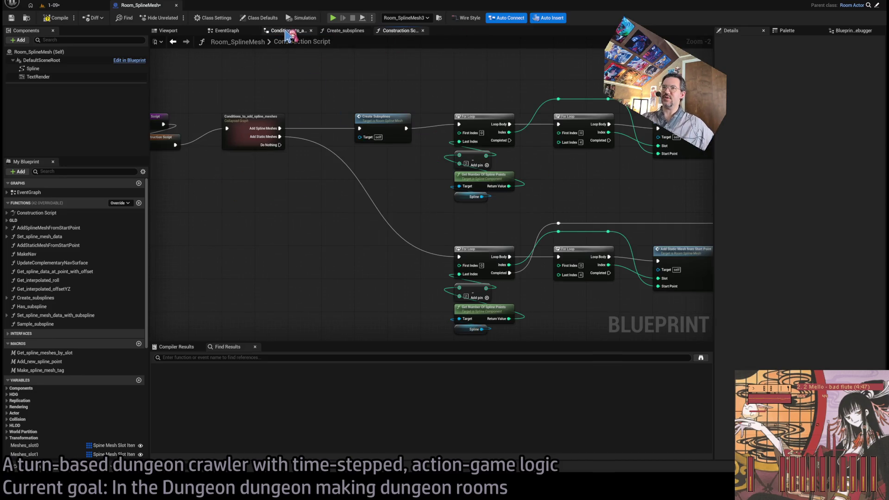
click(288, 31)
click(227, 31)
click(349, 31)
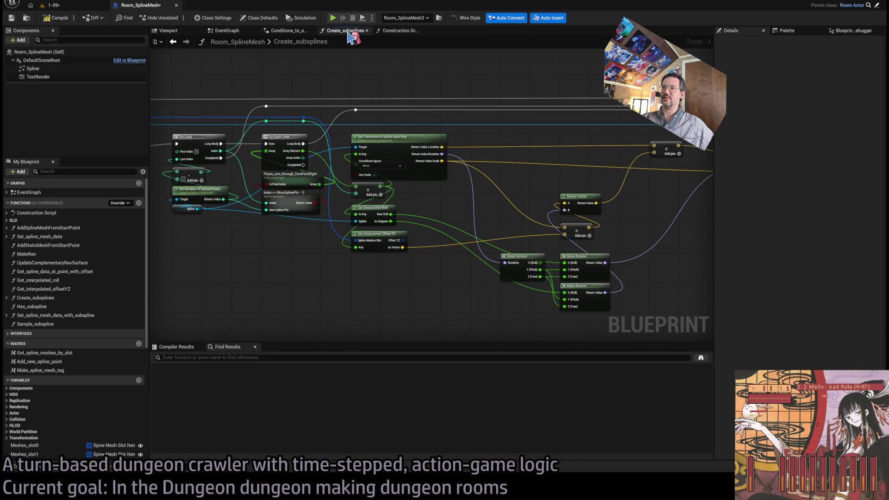
scroll(426, 199, up, 3)
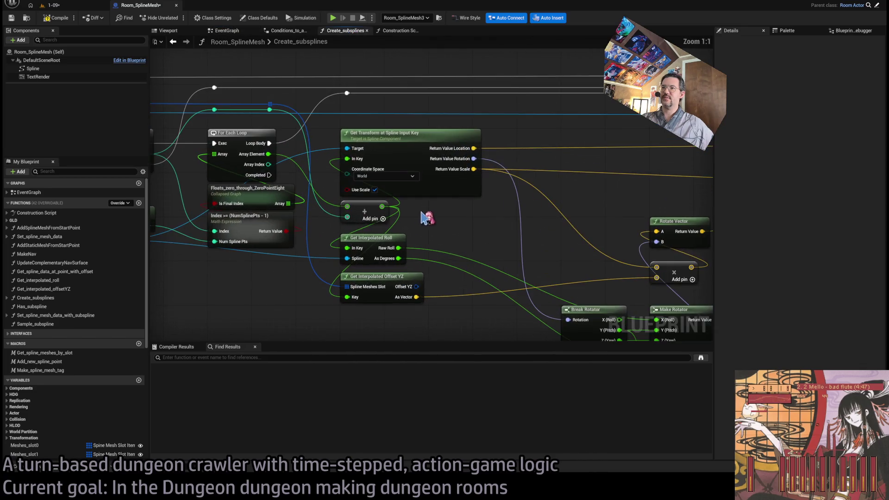
Trace the interpolated roll wiring through the Make Rotator nodes to Add New Spline Point
drag(453, 202, 384, 173)
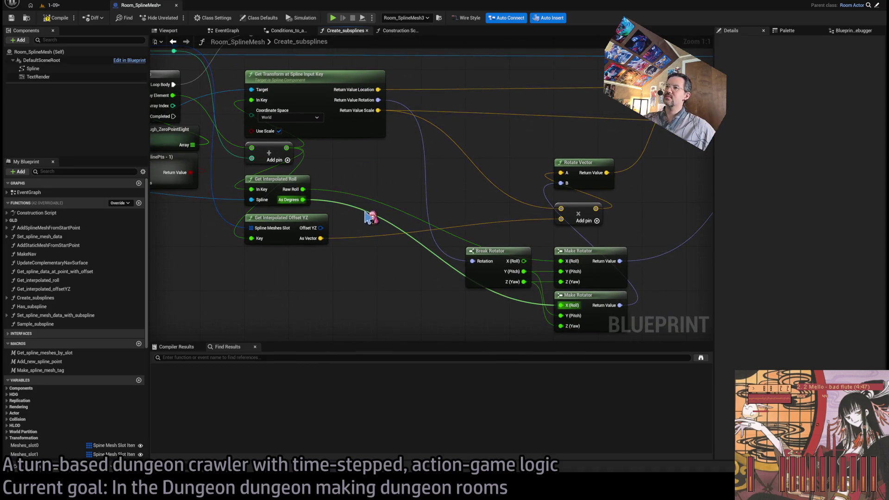
drag(431, 302, 387, 239)
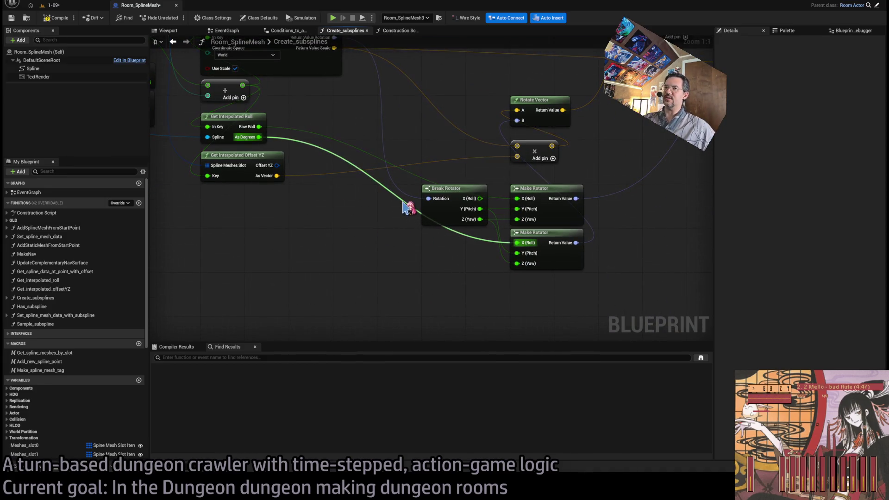
click(543, 233)
scroll(543, 234, down, 1)
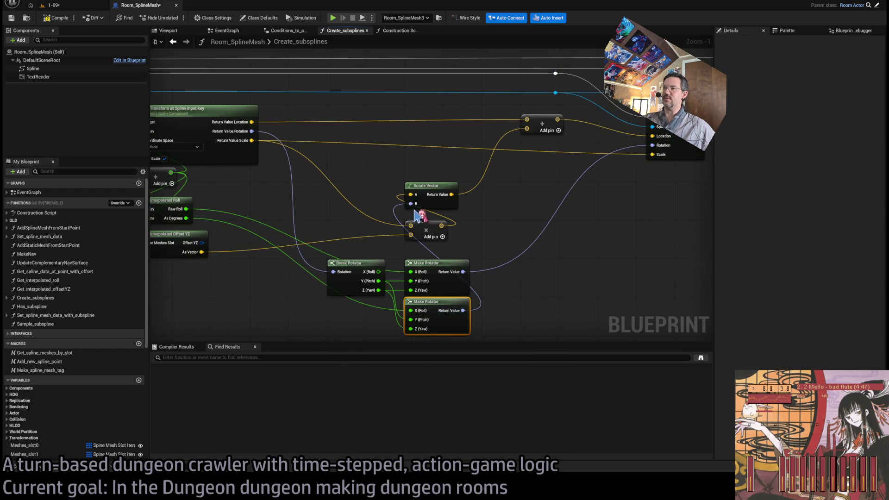
drag(482, 242, 597, 243)
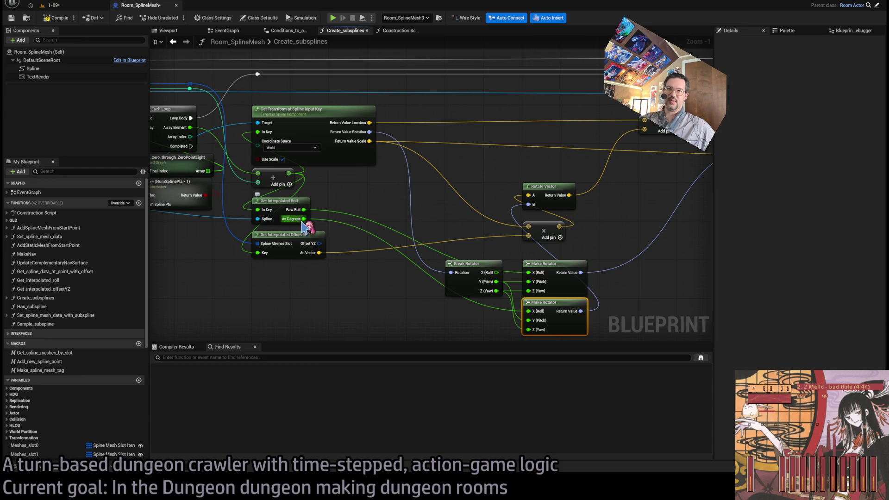
drag(305, 227, 296, 200)
drag(402, 243, 291, 282)
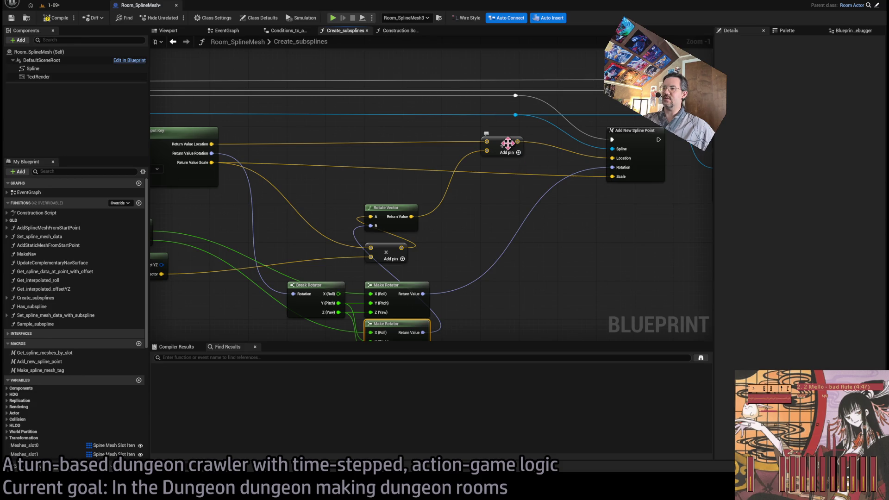
Open the Add_new_spline_point macro and inspect its Add Spline Point, Set Spline Point Type and rotation nodes
double_click(638, 140)
scroll(308, 264, up, 4)
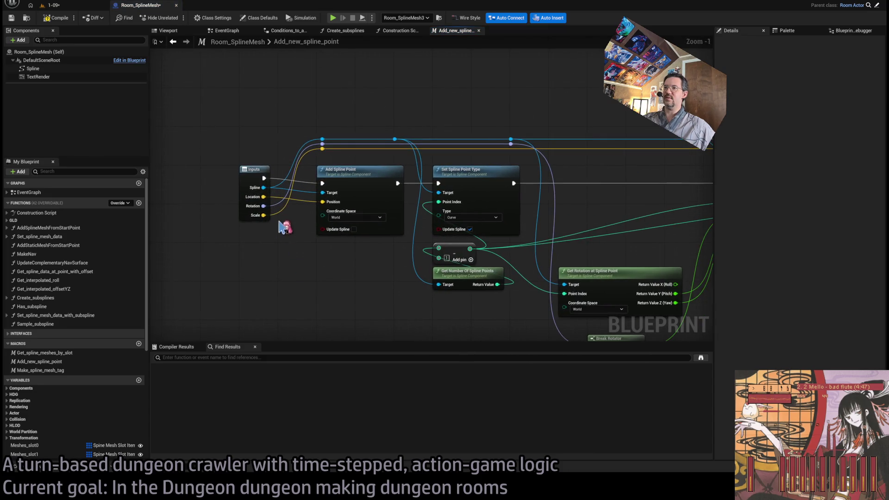
drag(301, 204, 258, 202)
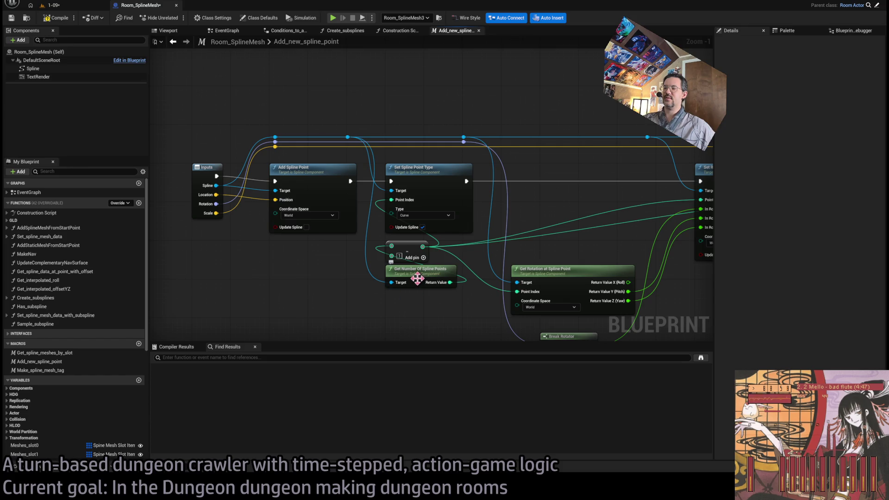
drag(468, 293, 425, 291)
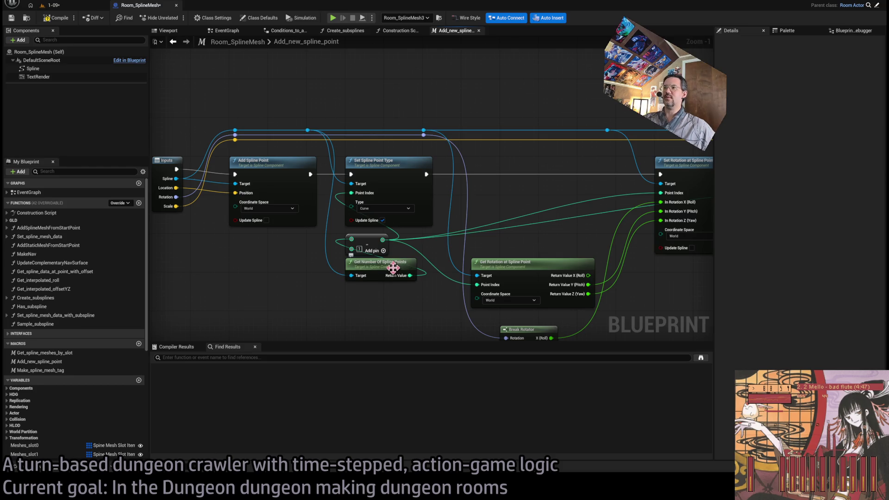
scroll(486, 210, down, 1)
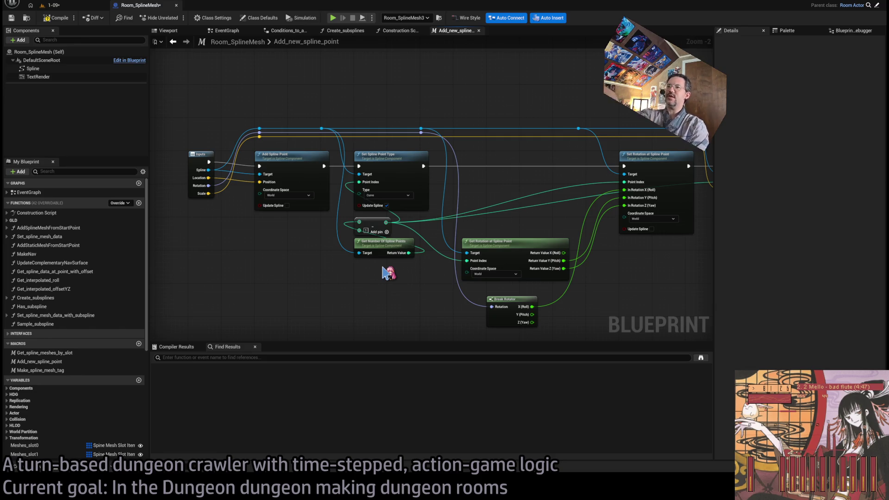
scroll(323, 207, up, 2)
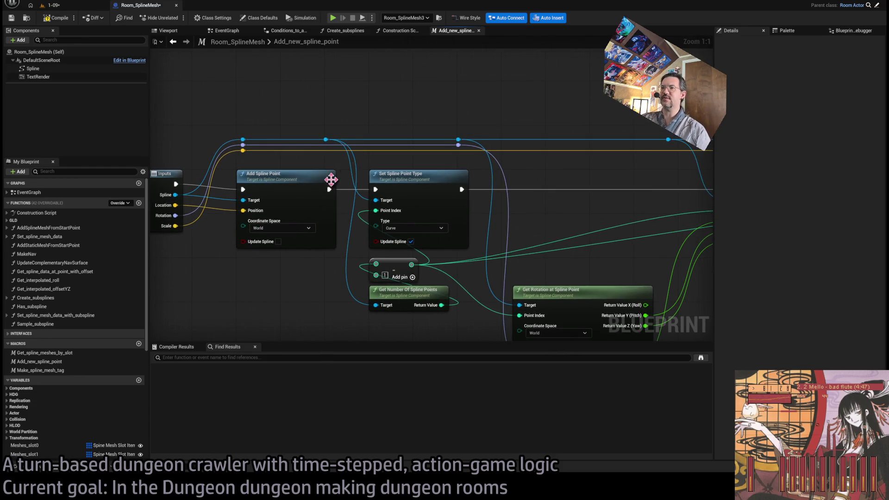
Add a Print String after Add Spline Point that prints the new point's index
drag(329, 190, 366, 52)
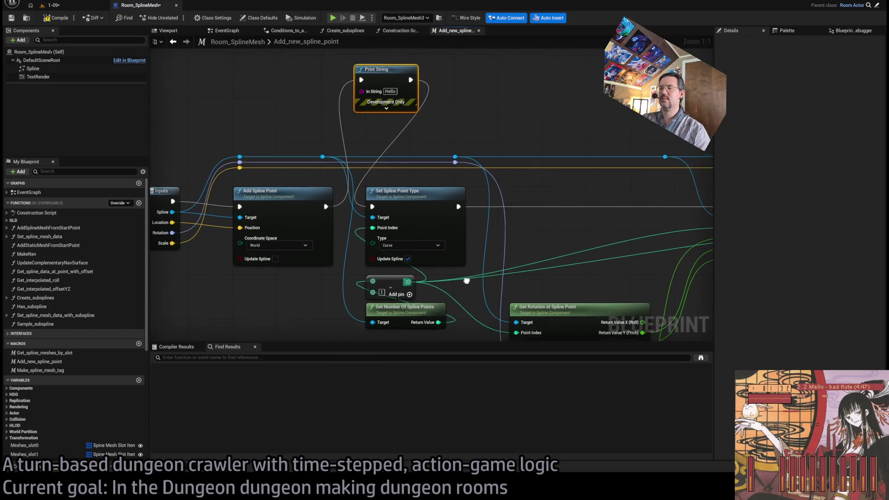
drag(346, 191, 355, 96)
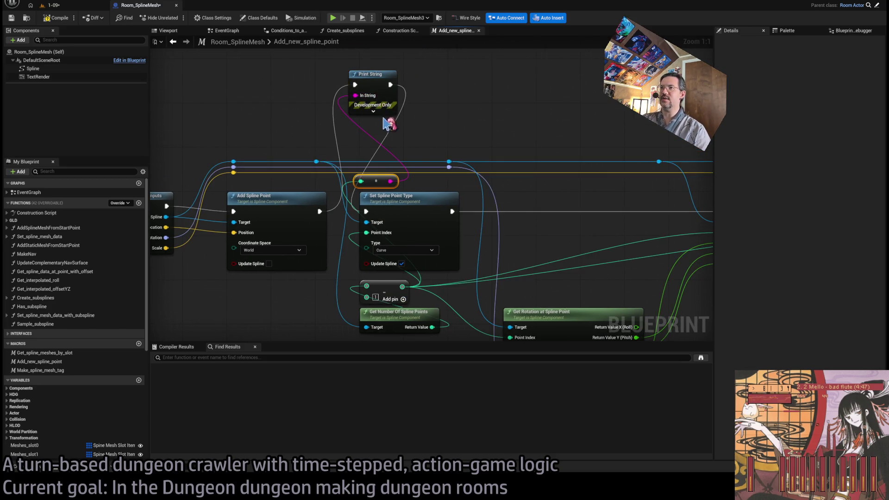
mouse_move(379, 182)
mouse_down()
mouse_move(341, 124)
mouse_move(316, 111)
mouse_up()
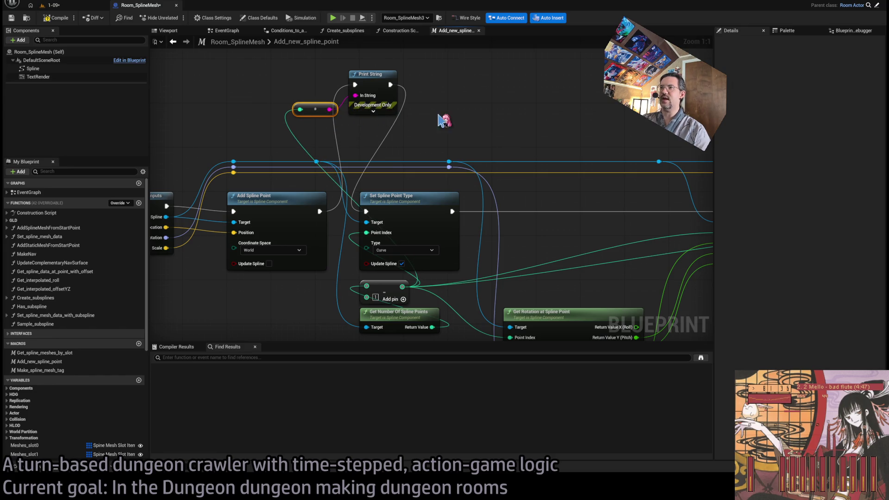
Recompile the blueprint and read the printed indices 0 to 20 in the Output Log
click(55, 18)
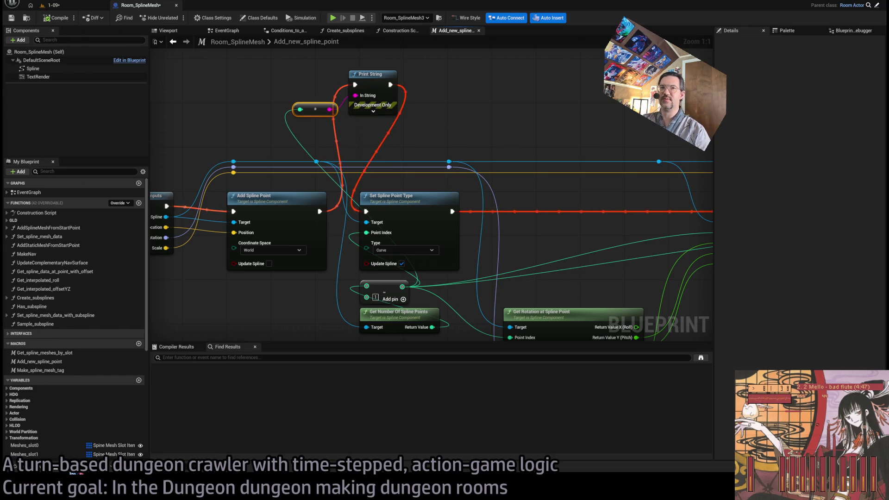
click(14, 465)
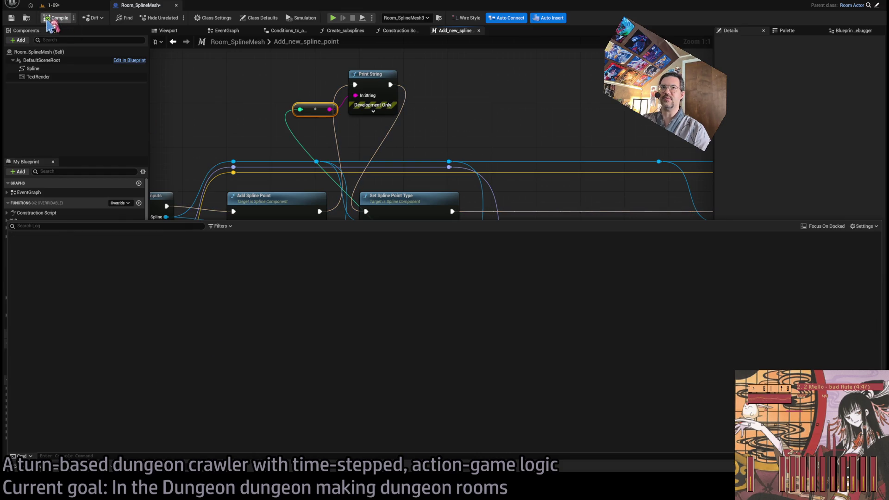
click(53, 18)
click(46, 465)
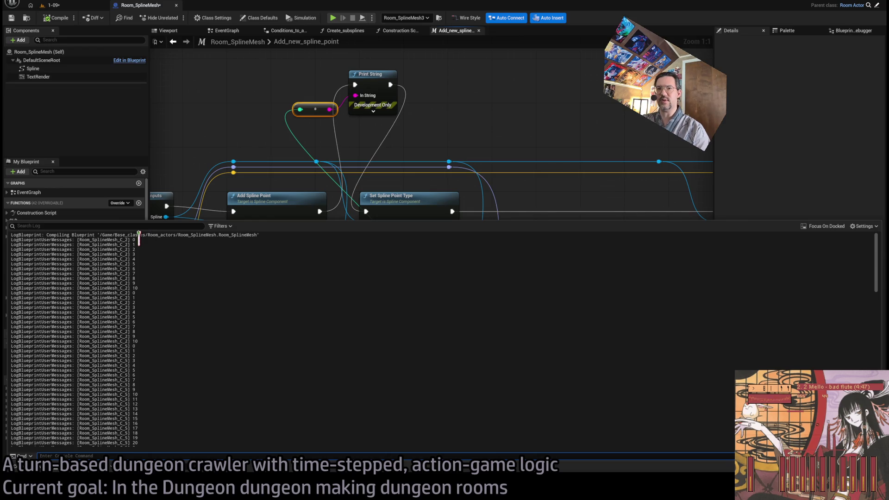
scroll(162, 343, down, 10)
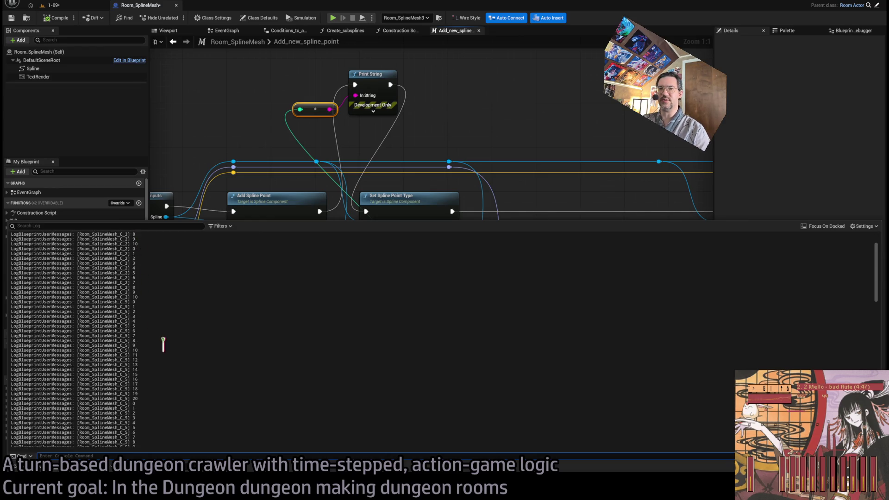
scroll(165, 348, down, 15)
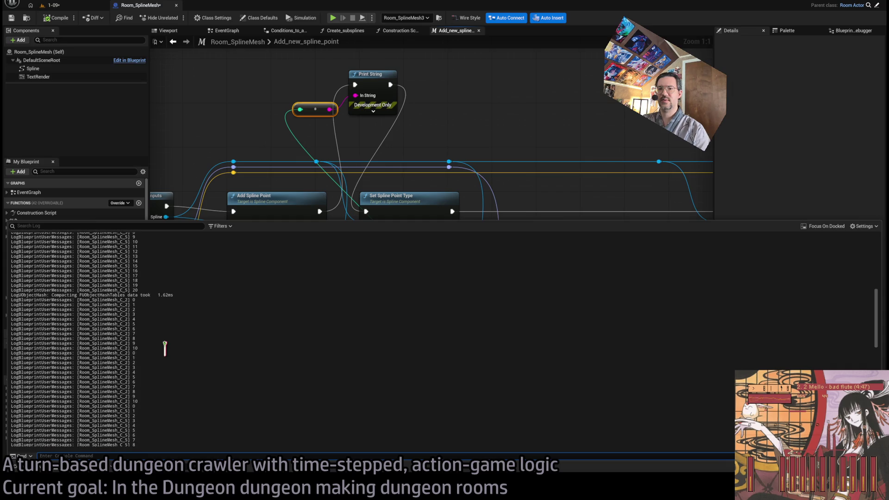
scroll(165, 351, down, 10)
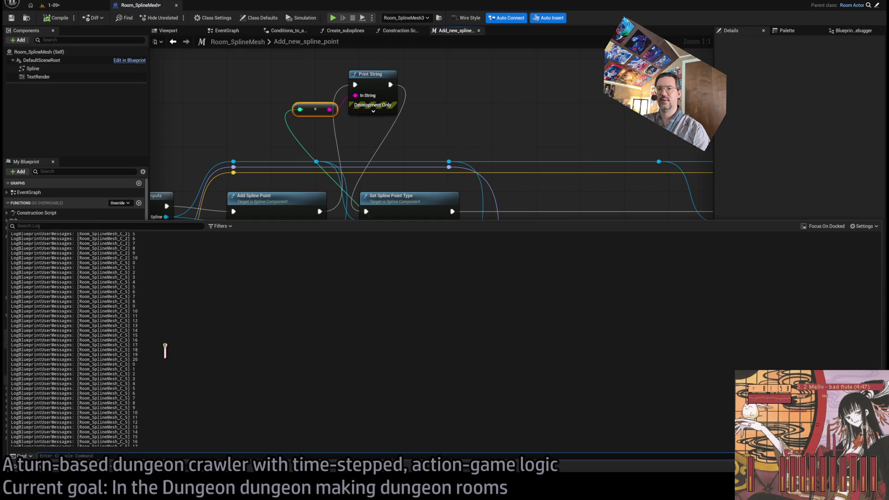
click(262, 139)
scroll(287, 130, down, 1)
Delete the index debug Print String and its to-string conversion node
drag(289, 69, 451, 145)
key(Delete)
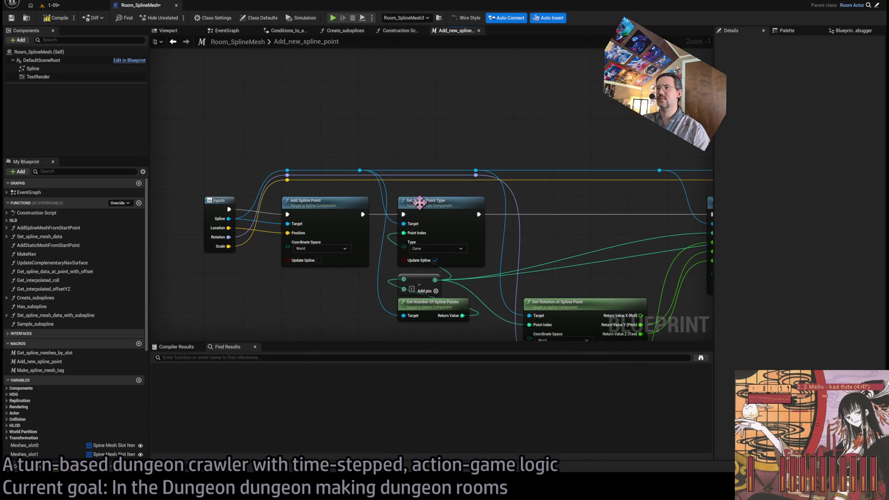
mouse_move(452, 143)
mouse_down()
mouse_move(362, 130)
mouse_move(398, 123)
mouse_move(385, 122)
mouse_move(383, 157)
mouse_move(461, 216)
mouse_up()
scroll(384, 138, down, 1)
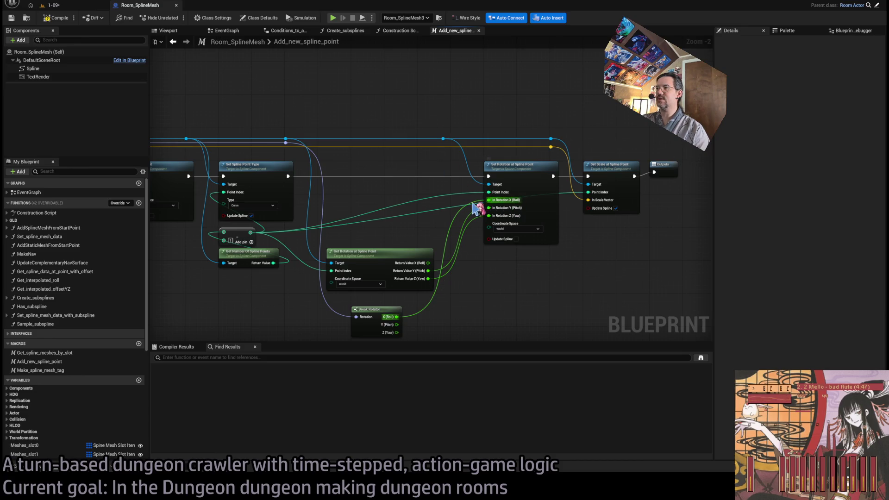
Chain a new Print String after Set Spline Point Type to print the converted rotation value
drag(335, 197, 416, 192)
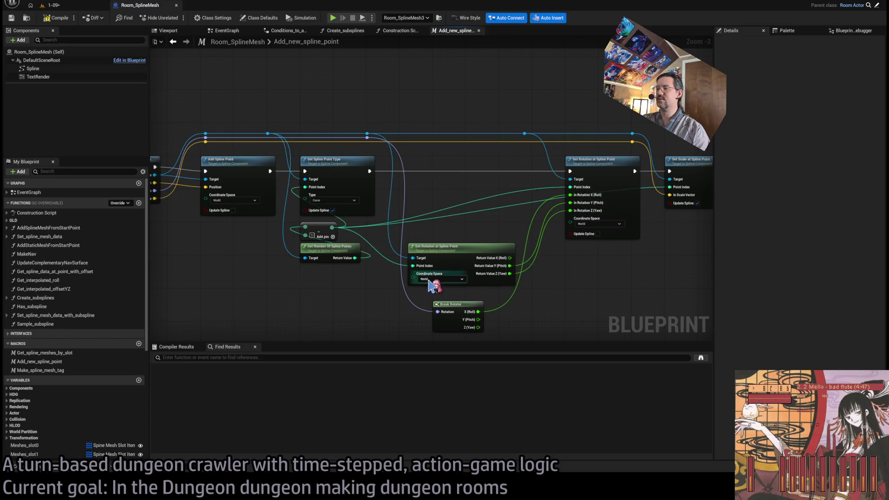
drag(308, 217, 353, 220)
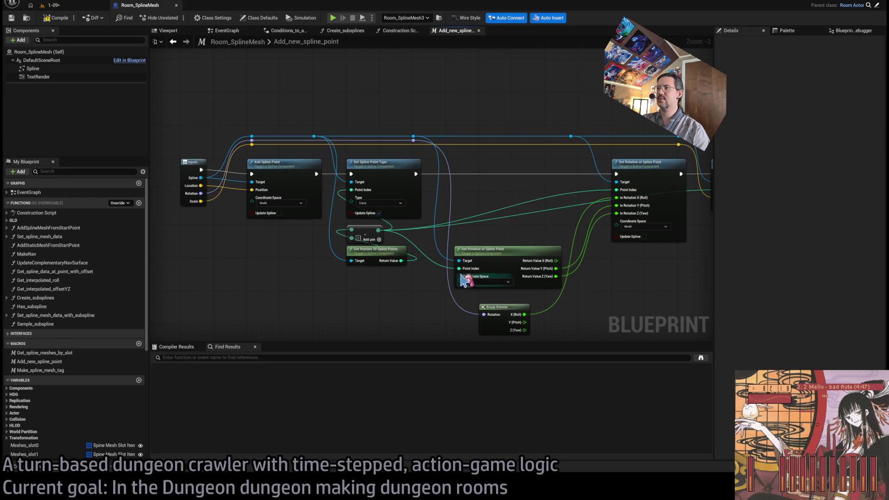
drag(566, 278, 525, 276)
click(509, 253)
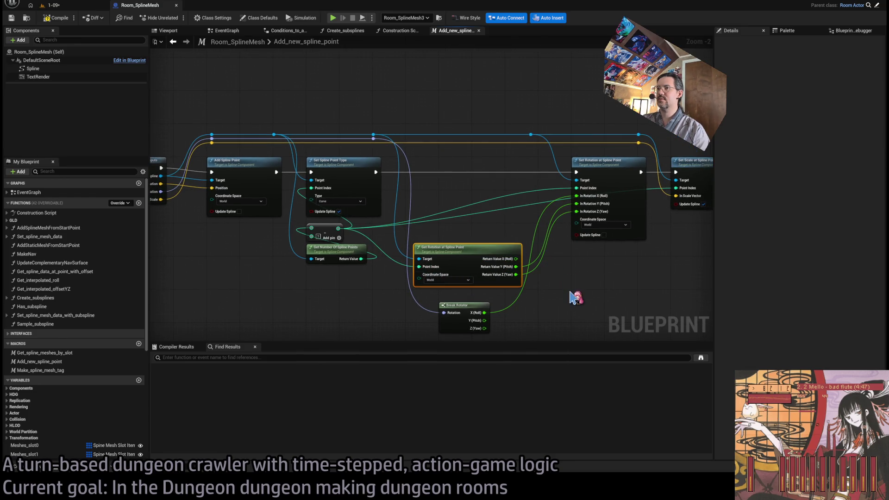
drag(452, 235, 539, 238)
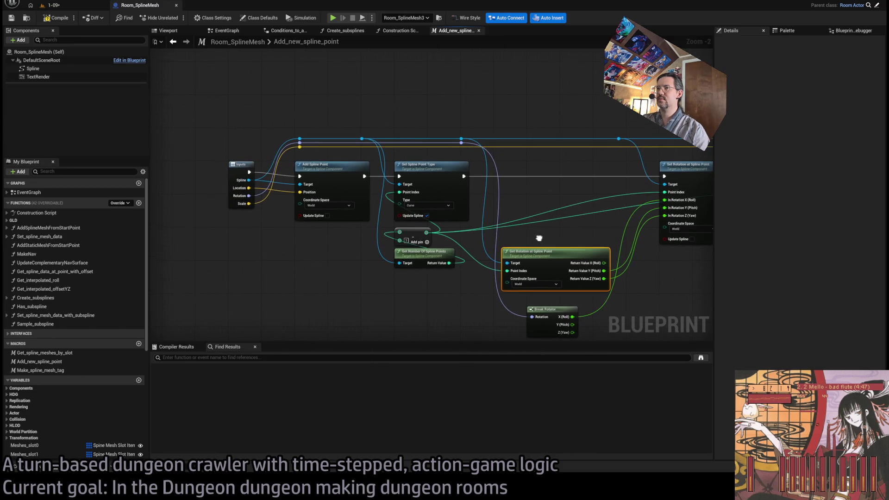
drag(492, 170, 454, 170)
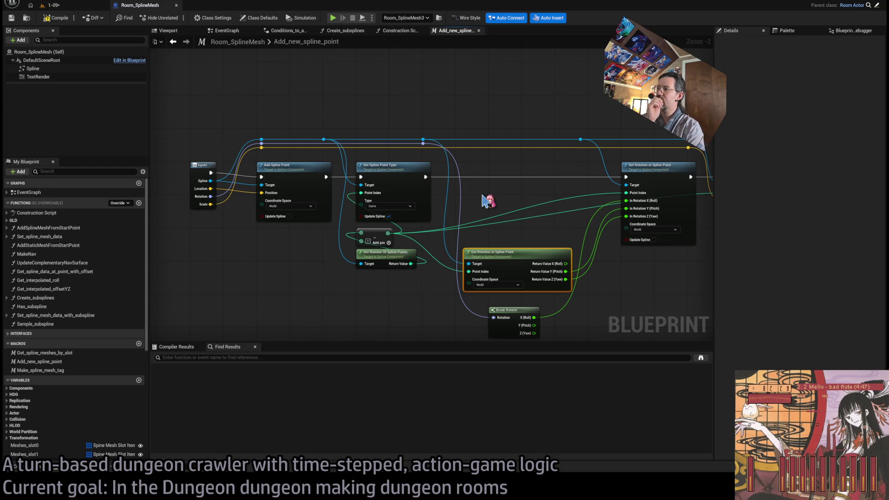
mouse_move(484, 200)
mouse_down()
mouse_move(311, 228)
mouse_move(440, 116)
mouse_up()
mouse_move(494, 313)
mouse_down()
mouse_move(451, 278)
mouse_move(401, 311)
mouse_move(383, 304)
mouse_move(394, 82)
mouse_up()
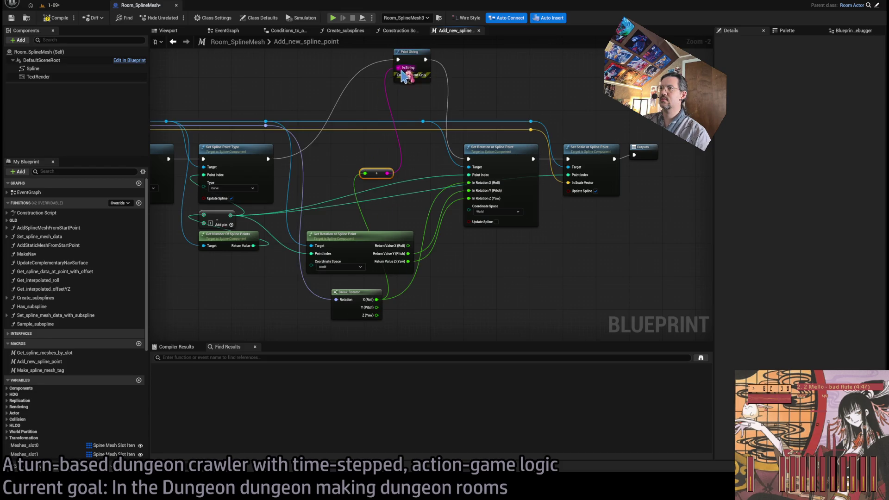
Compile the Room_SplineMesh blueprint and check the Output Log
click(58, 17)
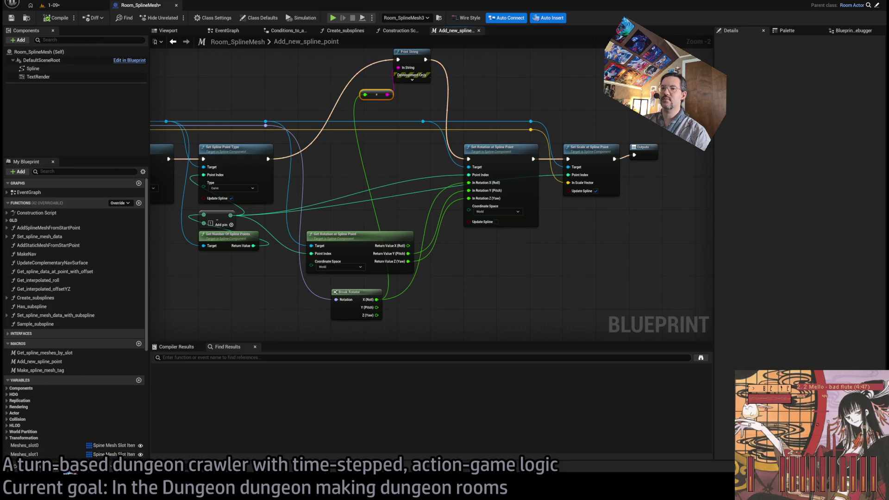
click(65, 472)
scroll(227, 342, down, 5)
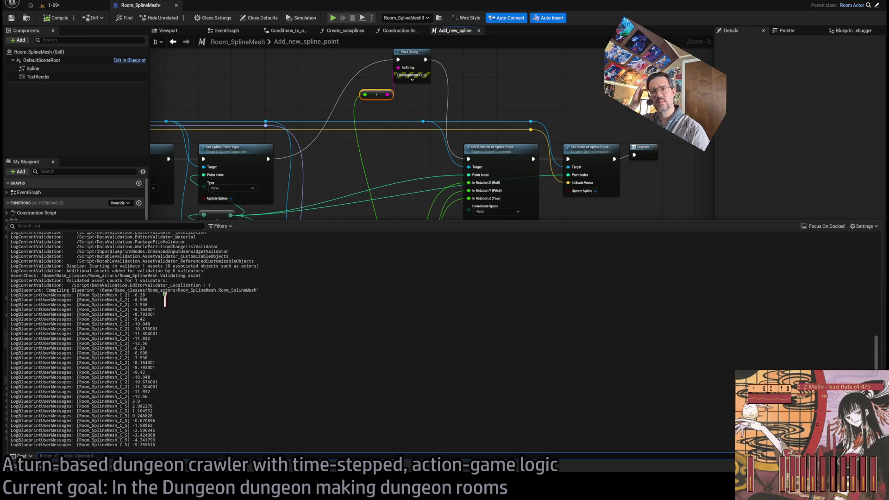
scroll(164, 298, down, 10)
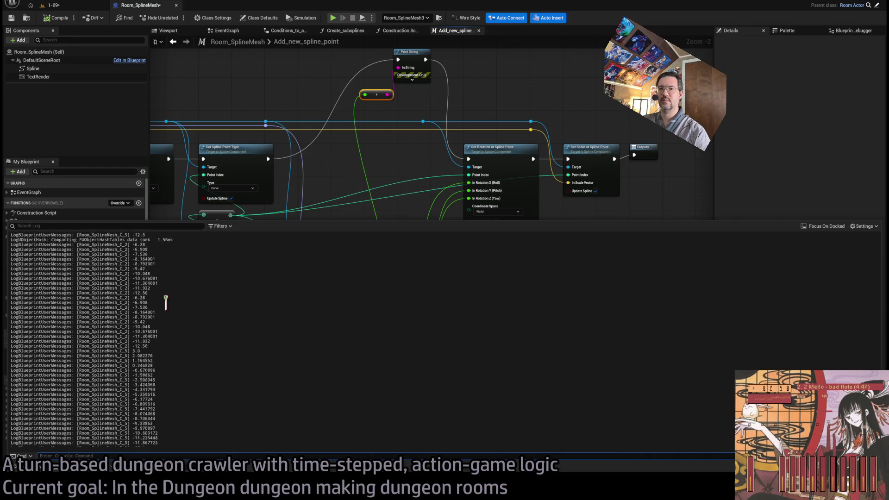
Rename the Room_SplineMesh5 actor in the Outliner to Room_SplineMeshDEBUG
click(74, 5)
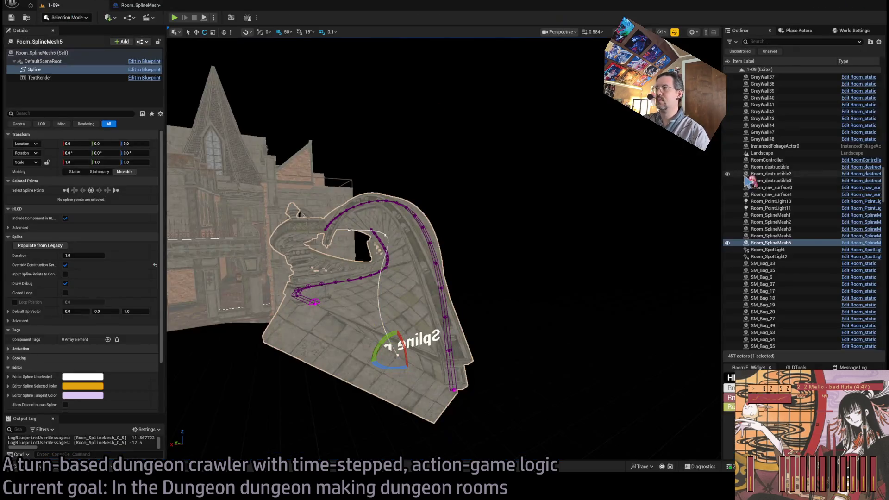
click(792, 244)
key(F2)
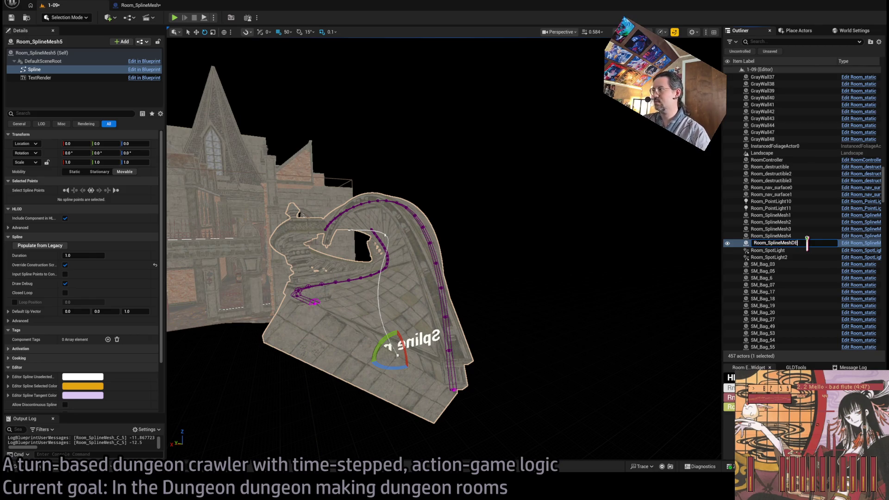
text(BUG)
key(Return)
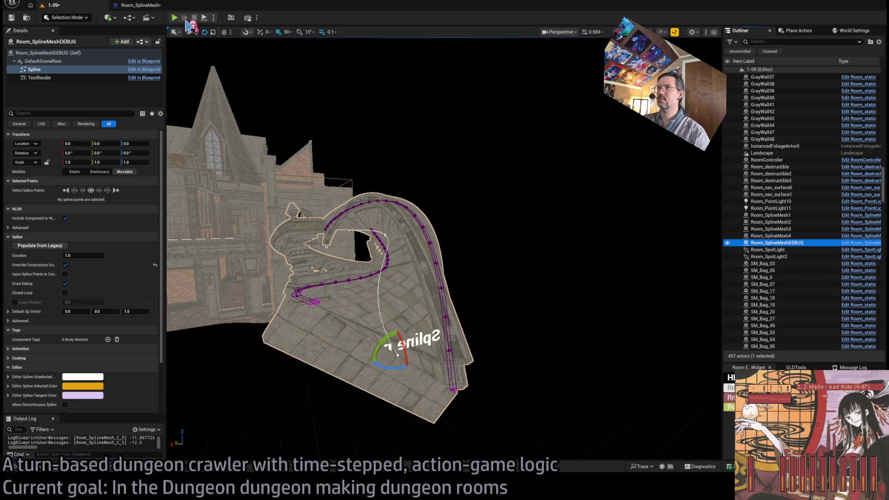
click(139, 5)
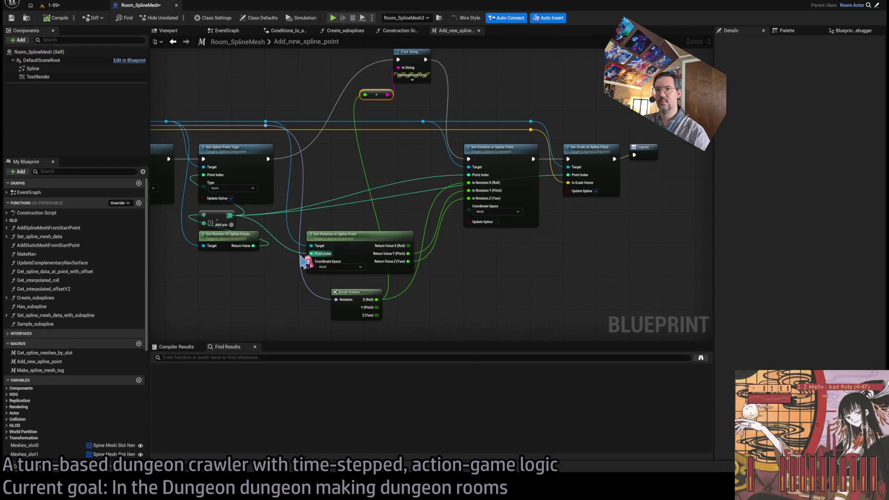
Recompile and review the printed roll values in the Output Log
click(71, 473)
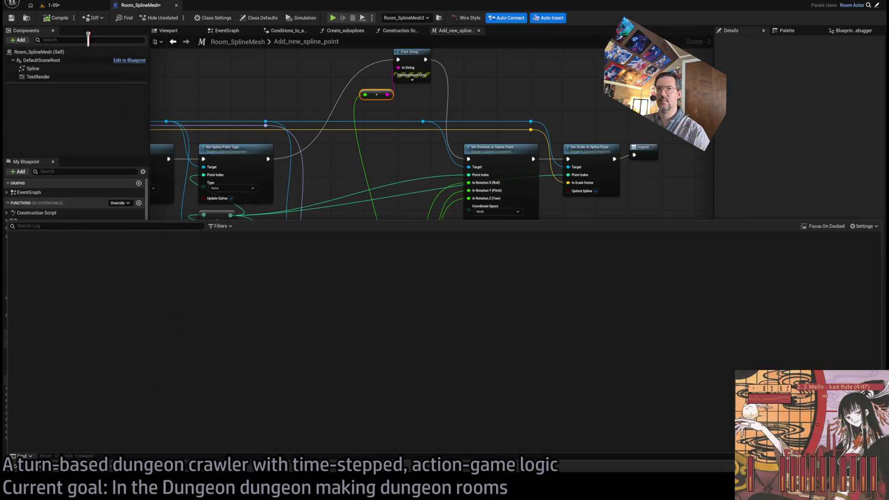
click(56, 17)
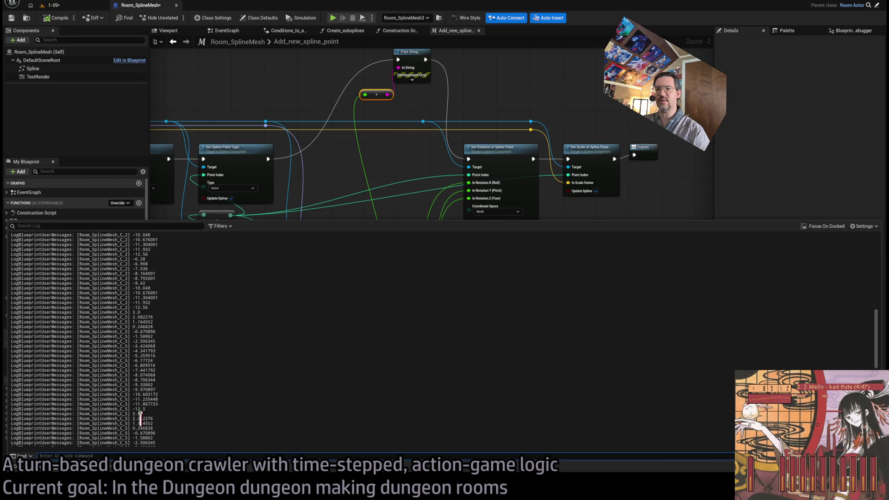
click(381, 168)
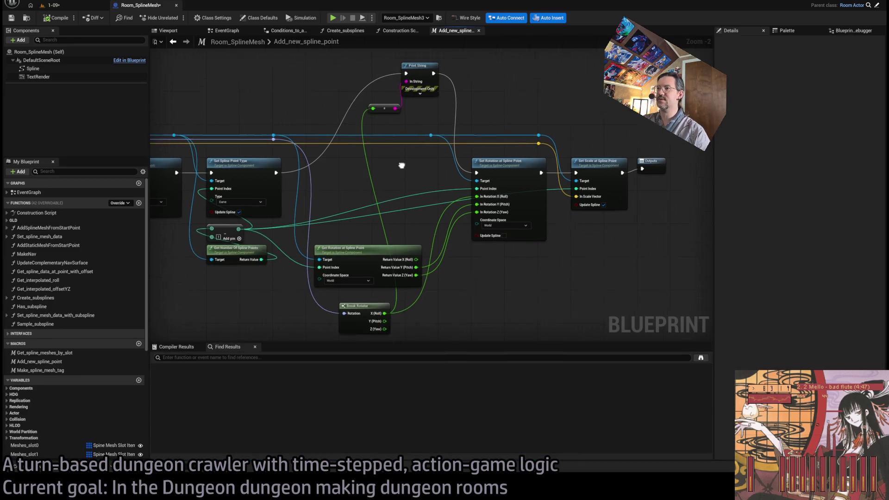
scroll(408, 180, down, 1)
Delete the debug Print String nodes, wire Set Spline Point Type into Set Rotation, and recompile
drag(351, 87, 435, 128)
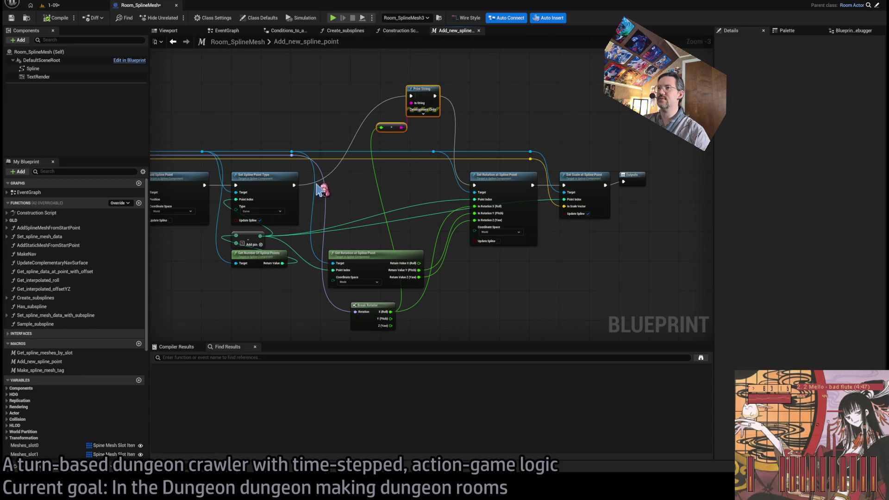
key(Delete)
drag(294, 185, 474, 185)
drag(558, 272, 467, 311)
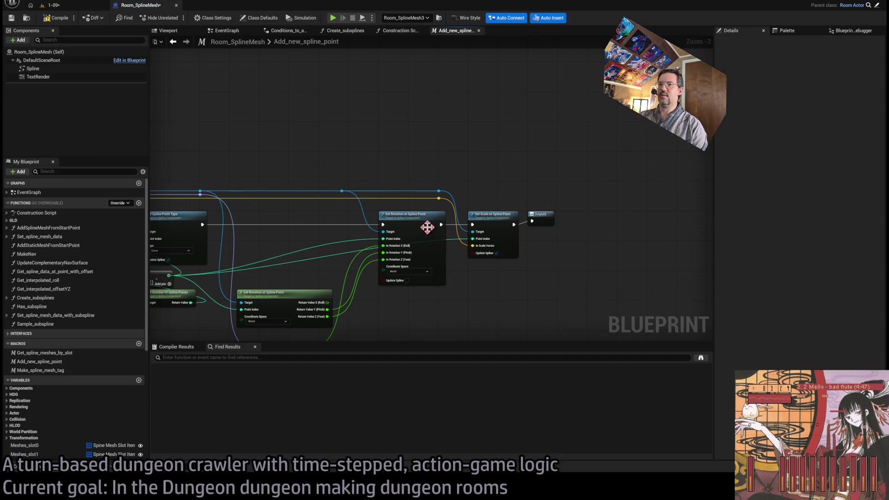
mouse_move(412, 289)
mouse_down()
mouse_move(431, 252)
mouse_move(421, 250)
mouse_up()
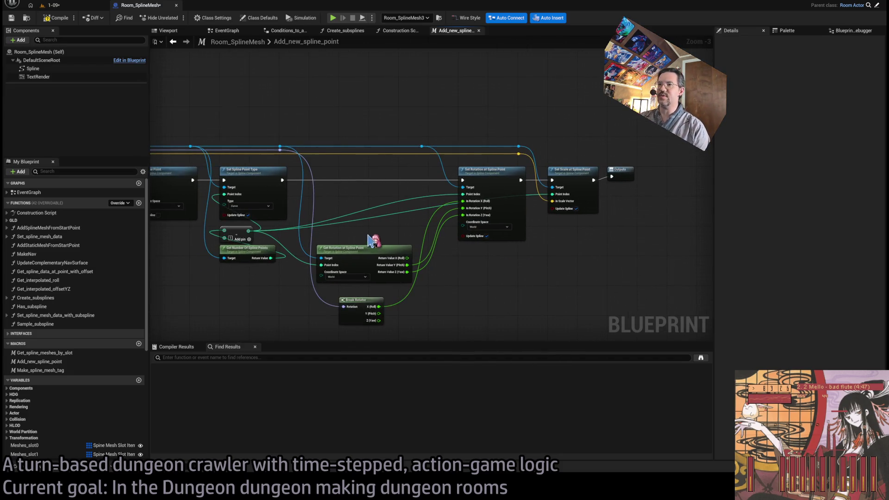
click(56, 17)
click(51, 6)
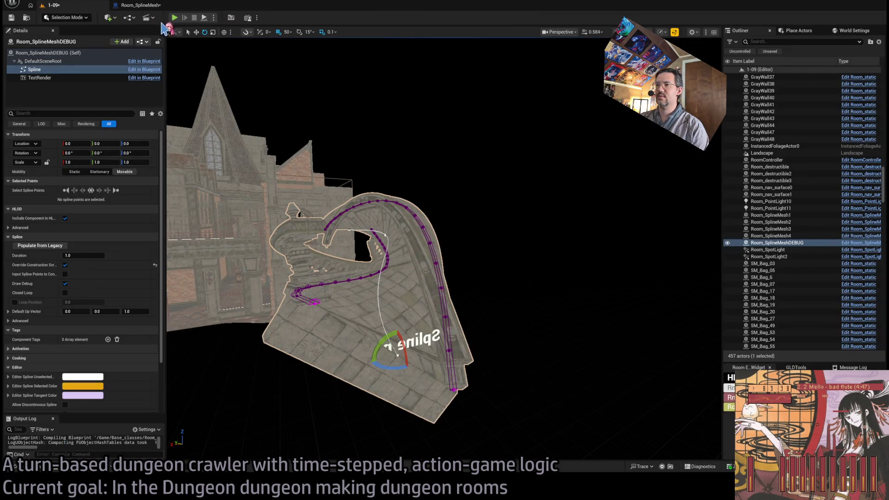
View the spline room front-on, then bring up the Room_SplineMesh Construction Script graph
drag(377, 196, 315, 200)
click(140, 5)
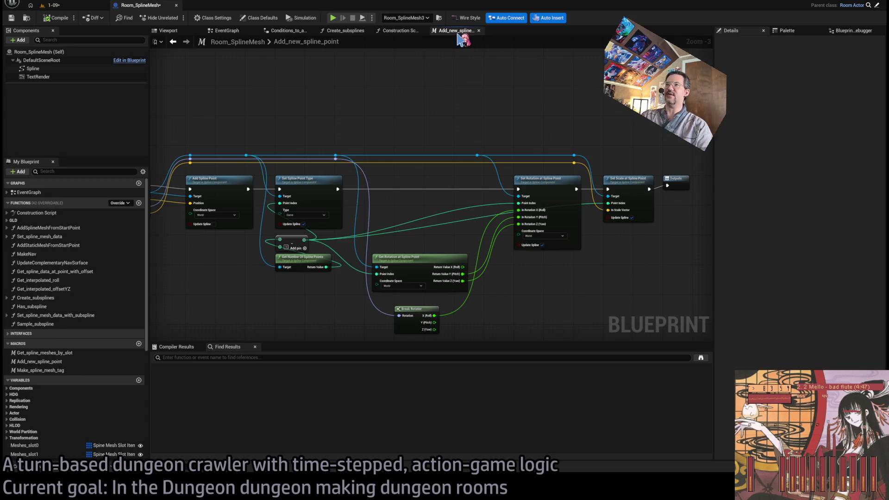
click(397, 32)
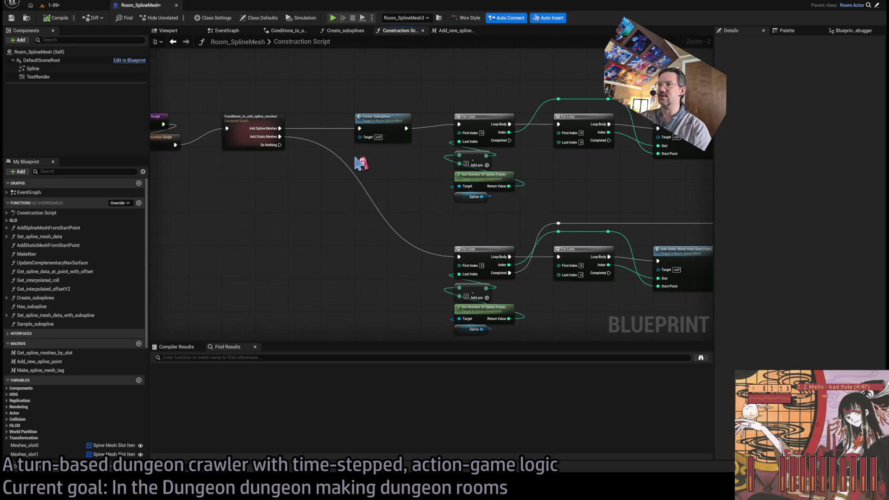
Open Create_subsplines from the Create Subsplines node and pan to Add New Spline Point and its inputs
scroll(357, 163, down, 3)
scroll(411, 164, up, 3)
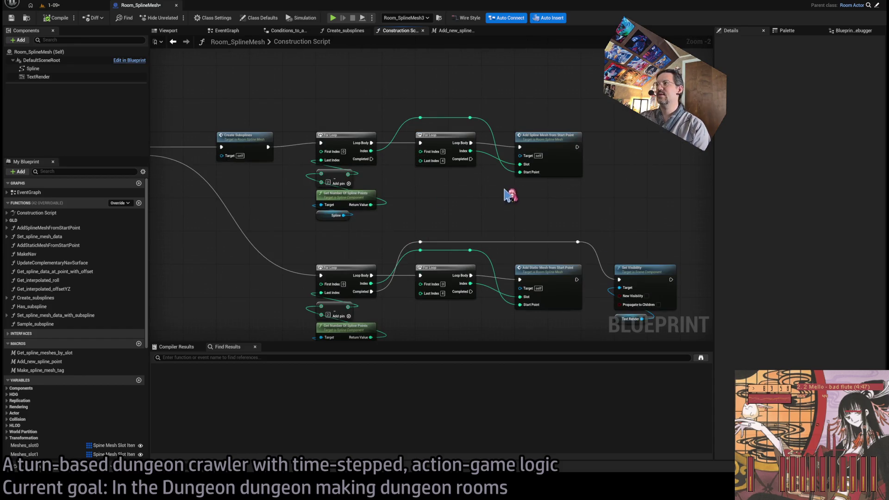
double_click(252, 151)
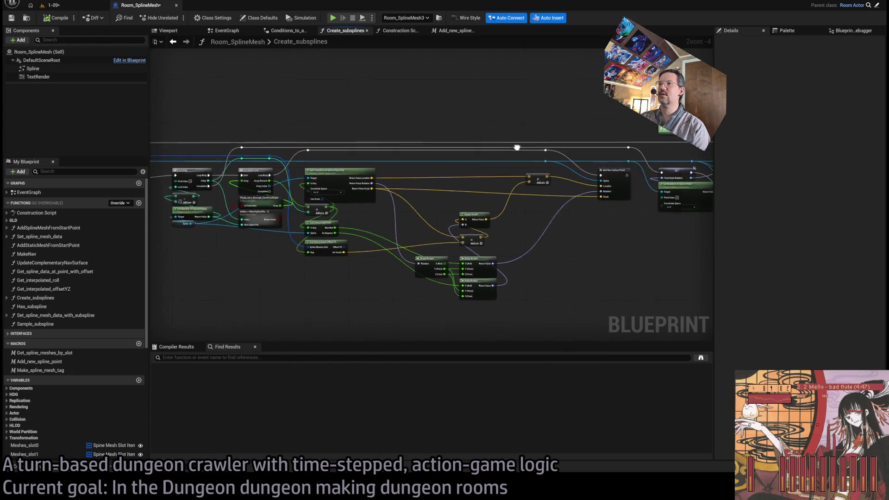
scroll(350, 157, down, 4)
scroll(356, 151, up, 5)
drag(481, 180, 420, 176)
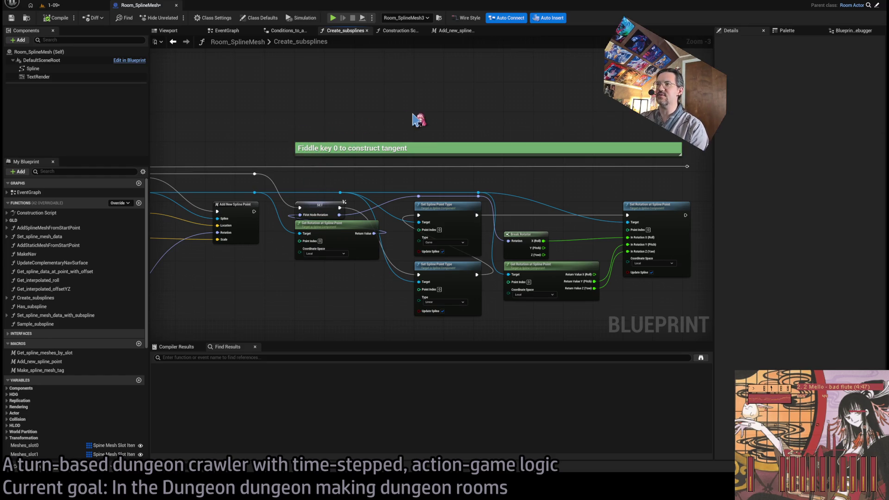
drag(417, 119, 373, 121)
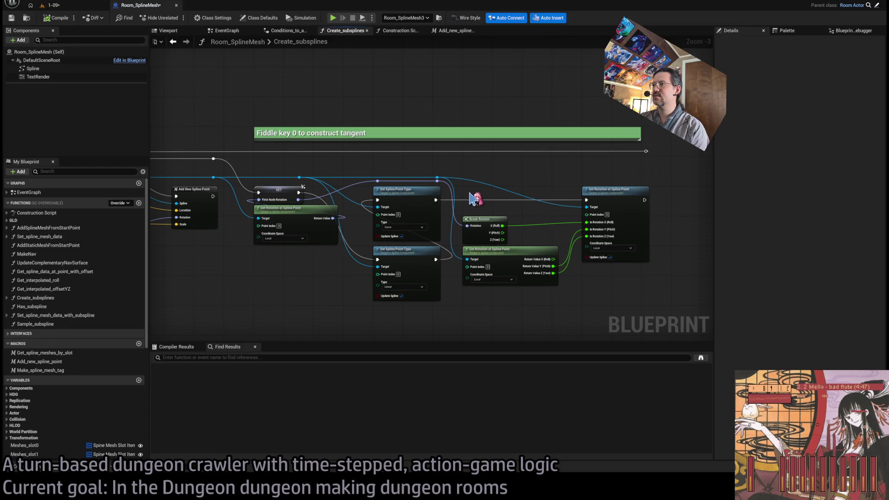
drag(472, 199, 499, 200)
mouse_move(307, 193)
mouse_down()
mouse_move(500, 245)
mouse_move(594, 161)
mouse_move(577, 256)
mouse_move(497, 258)
mouse_up()
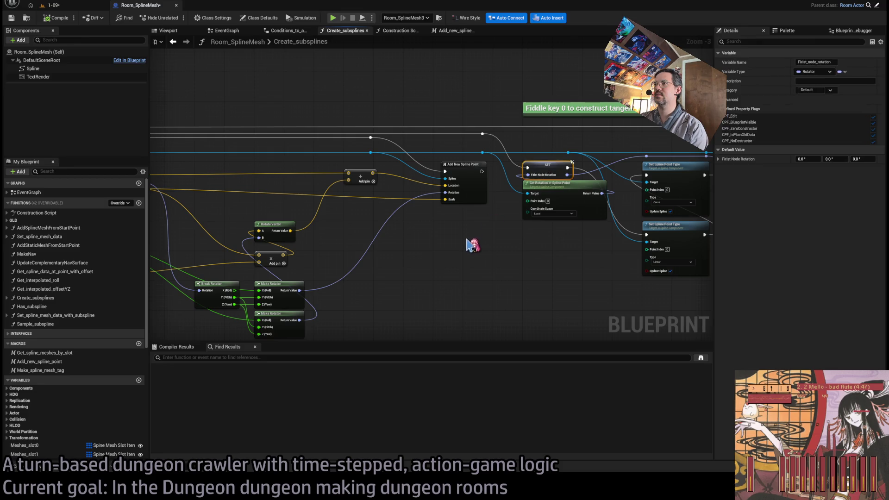
Inspect the SET, Get Rotation at Spline Point, Break Rotator and Set Rotation nodes
drag(500, 244, 480, 265)
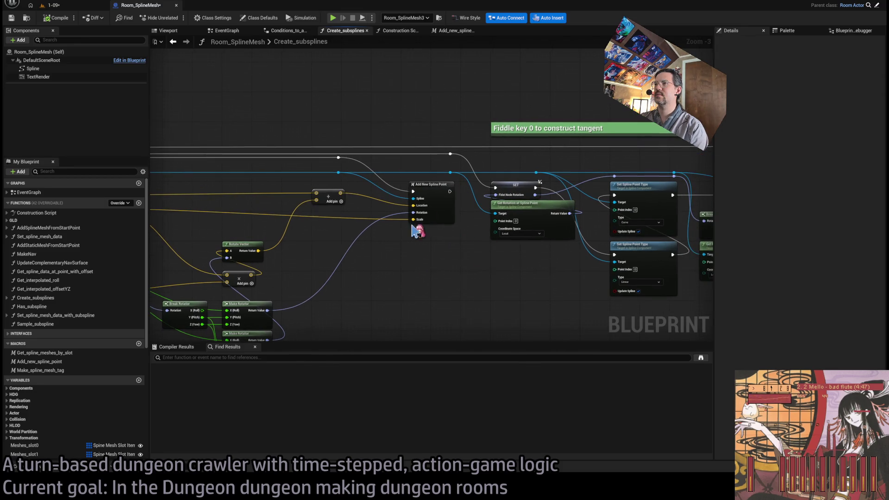
drag(417, 230, 476, 175)
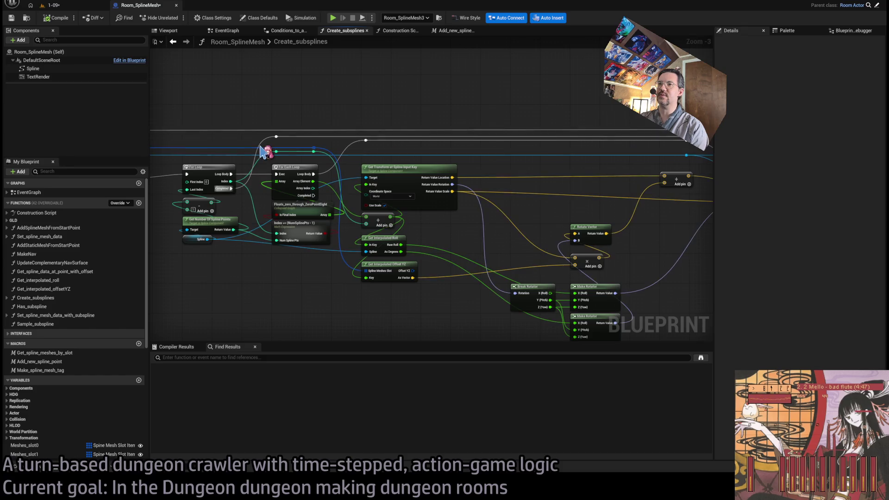
drag(272, 151, 277, 174)
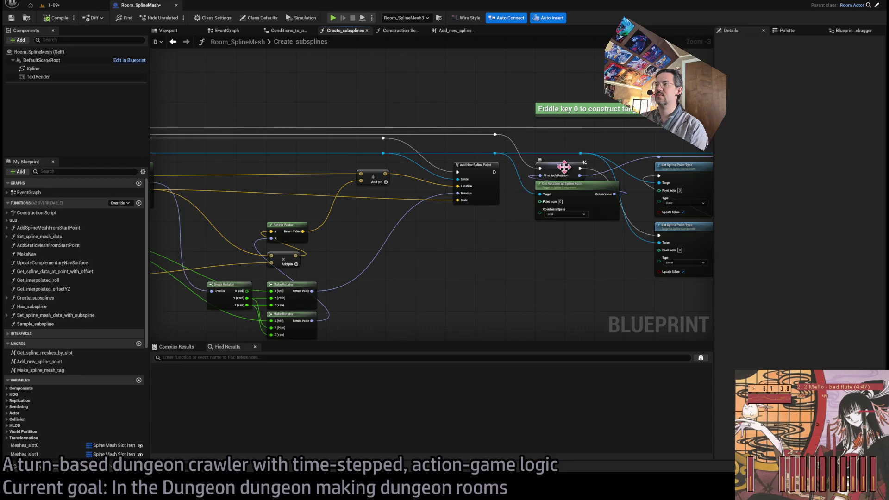
drag(469, 248, 421, 264)
drag(528, 262, 446, 255)
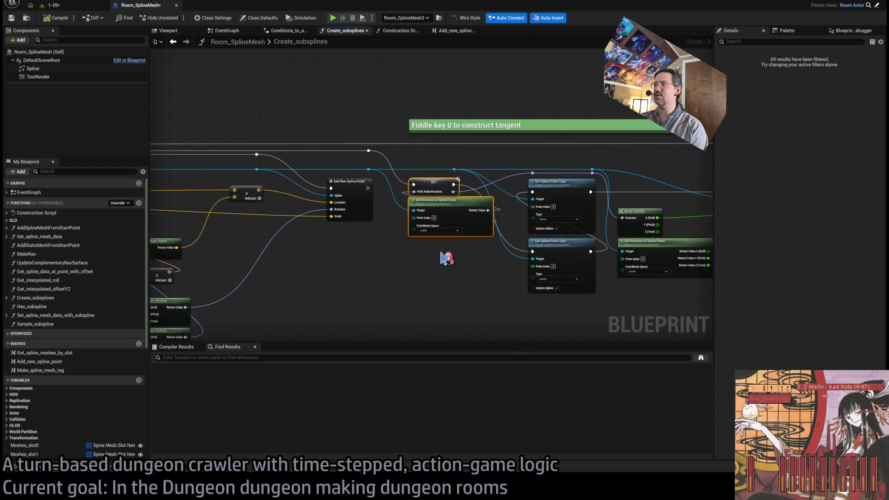
drag(464, 221, 404, 221)
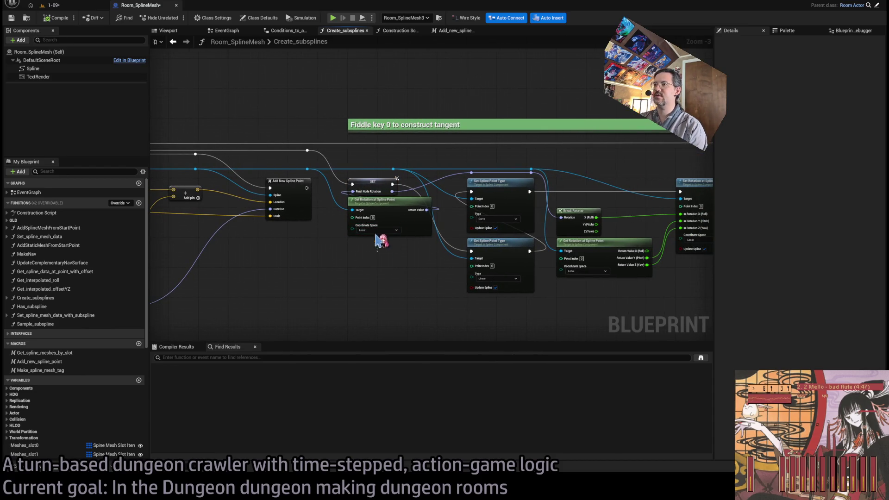
mouse_move(365, 156)
mouse_down()
mouse_move(387, 264)
mouse_move(333, 264)
mouse_move(377, 266)
mouse_move(357, 154)
mouse_move(471, 217)
mouse_move(520, 209)
mouse_move(547, 185)
mouse_up()
click(359, 157)
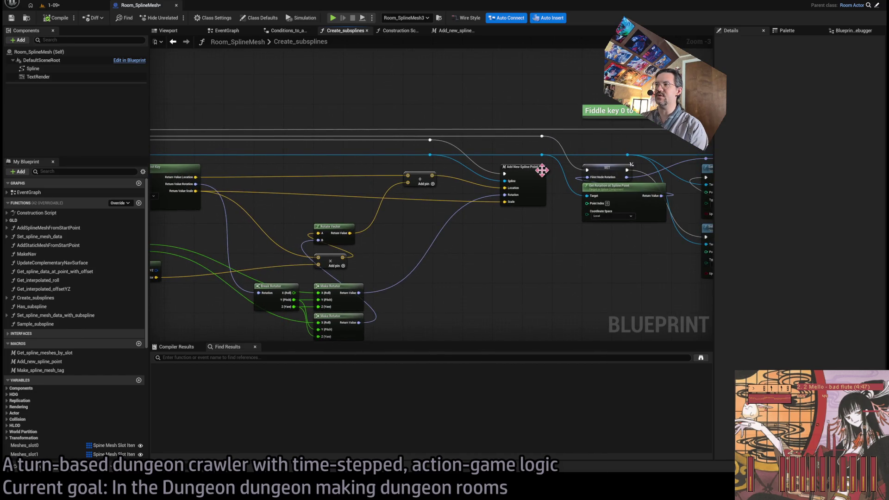
Move the tangent-construction comment group to the right to make room
mouse_move(493, 247)
mouse_down()
mouse_move(494, 215)
mouse_move(511, 222)
mouse_up()
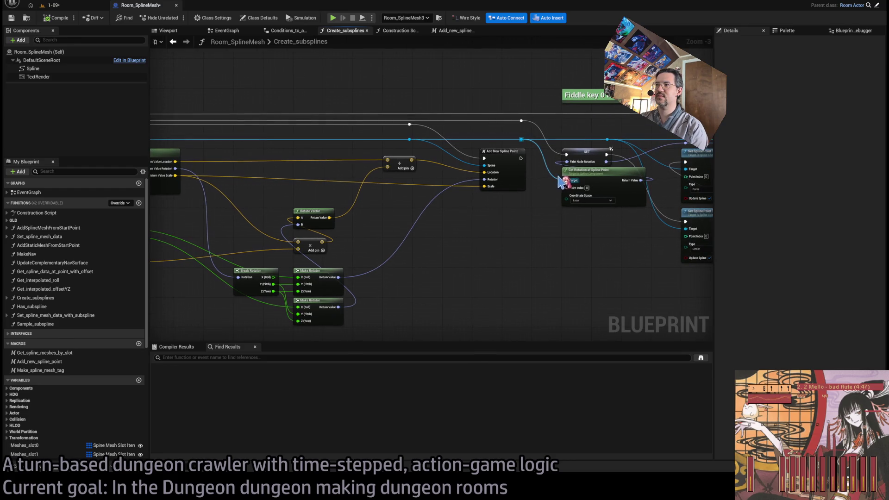
drag(467, 254, 576, 254)
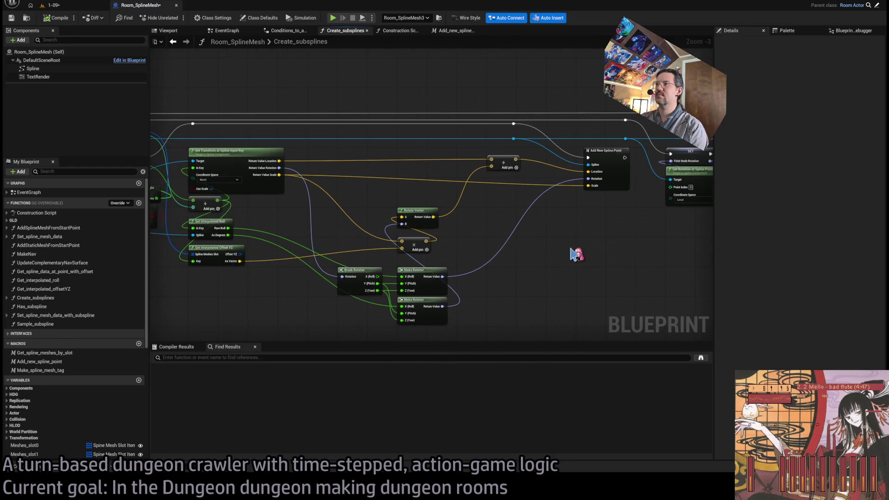
mouse_move(515, 140)
mouse_down()
mouse_move(486, 215)
mouse_move(442, 221)
mouse_up()
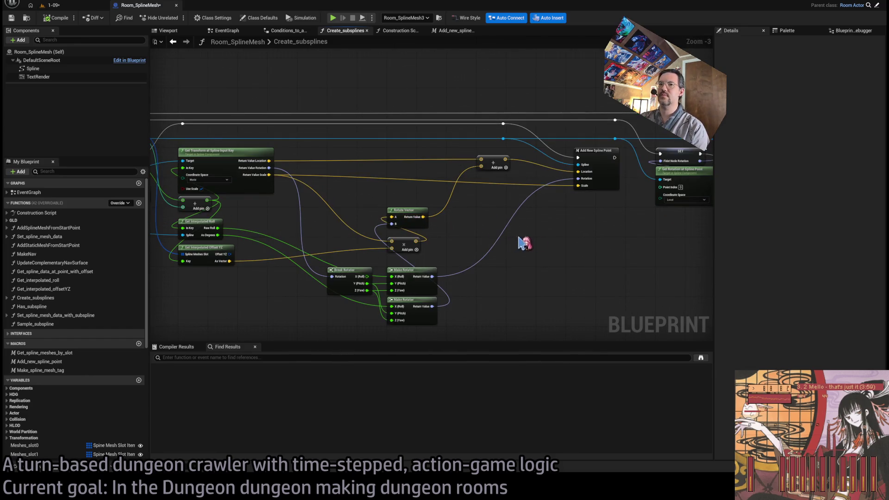
scroll(566, 244, down, 1)
drag(479, 252, 369, 241)
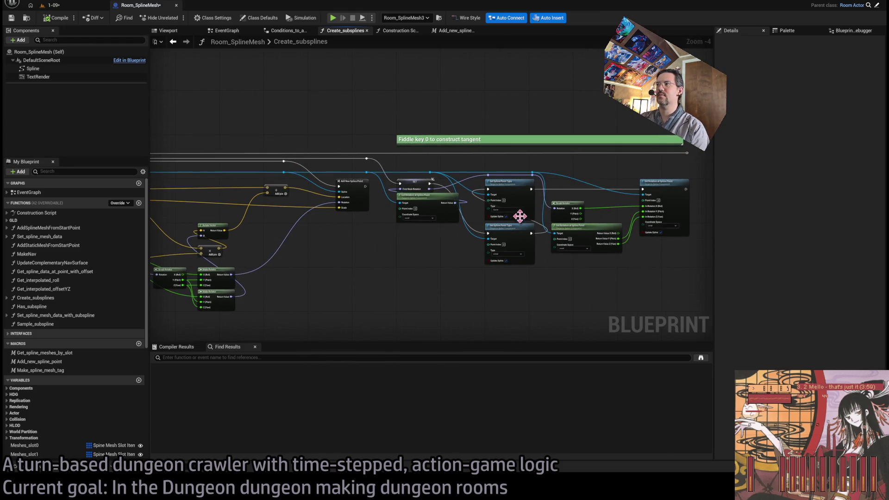
mouse_move(602, 175)
mouse_down()
mouse_move(665, 158)
mouse_move(396, 284)
mouse_move(318, 294)
mouse_up()
mouse_move(644, 154)
mouse_down()
mouse_move(322, 293)
mouse_move(325, 276)
mouse_up()
drag(342, 165, 387, 154)
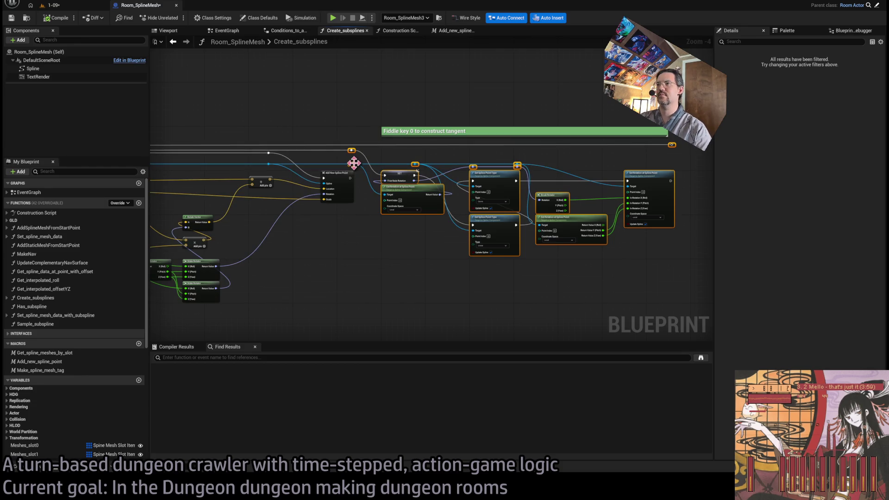
mouse_move(354, 149)
mouse_down()
mouse_move(441, 153)
mouse_move(427, 154)
mouse_up()
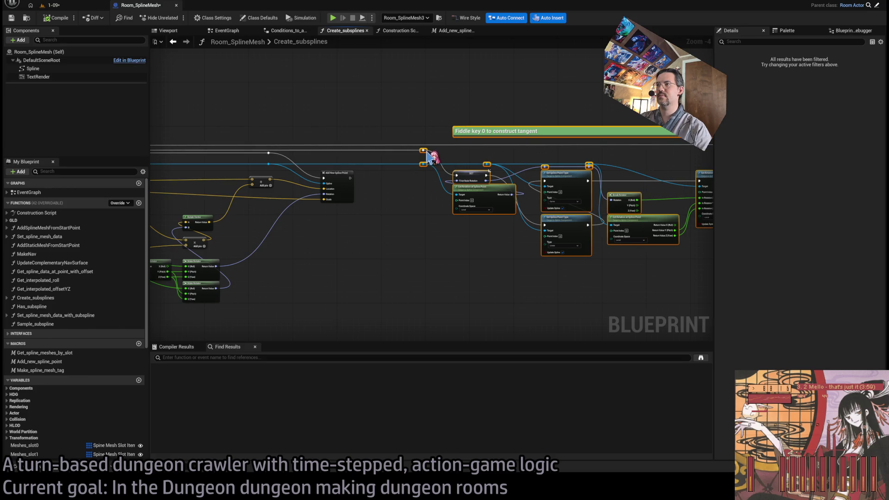
Add a Do Conditionally node wired after Add New Spline Point's exec output
click(405, 117)
drag(397, 120, 421, 123)
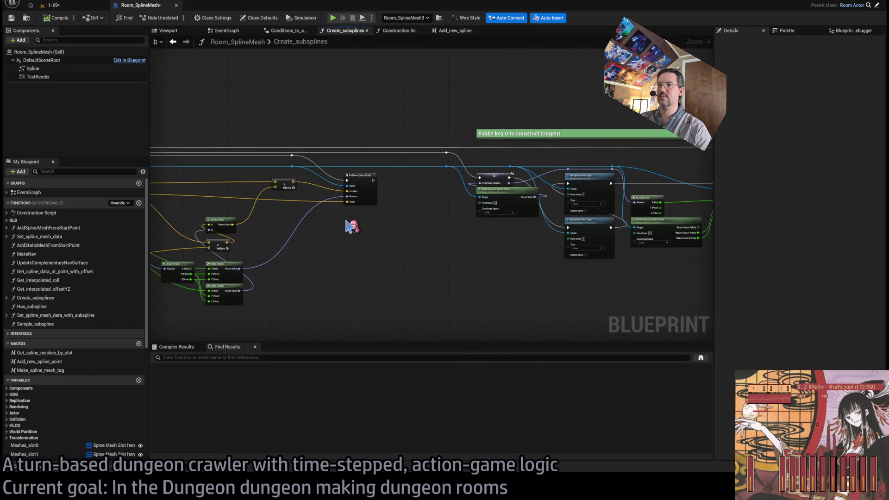
drag(354, 224, 471, 211)
scroll(474, 214, up, 1)
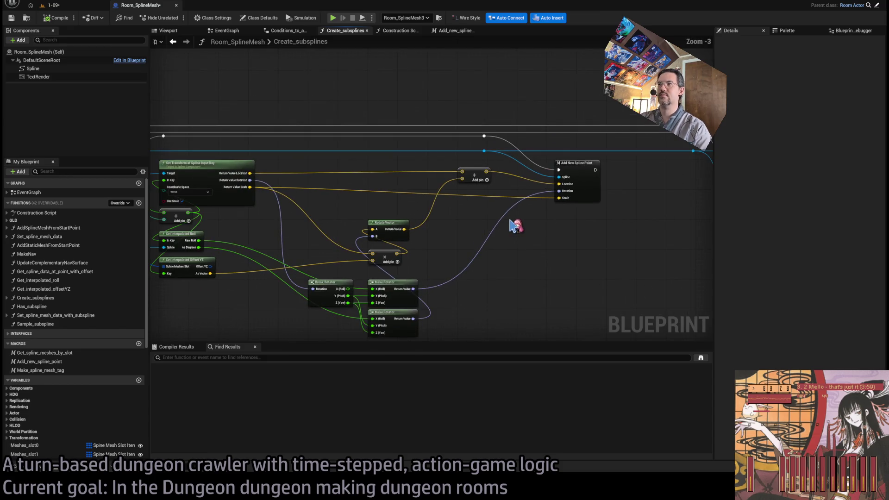
drag(453, 198, 494, 194)
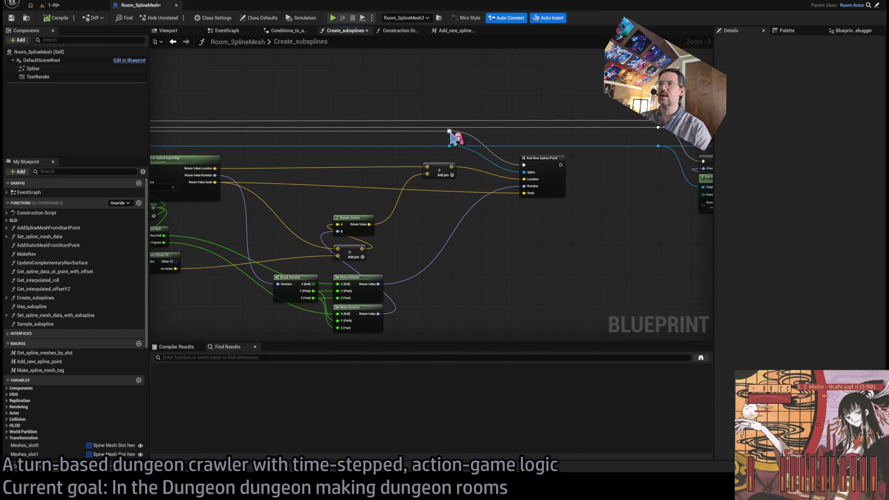
mouse_move(449, 131)
mouse_down()
mouse_move(520, 235)
mouse_move(516, 222)
mouse_up()
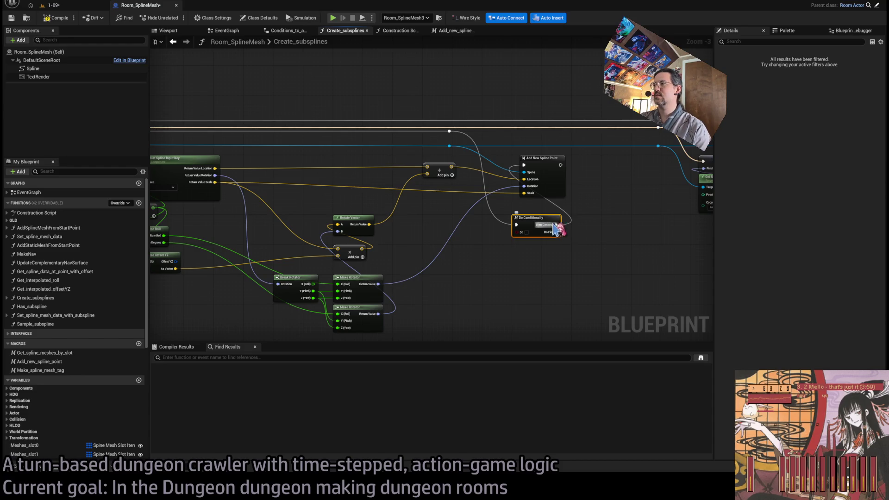
Centre the graph on Do Conditionally and the surrounding spline point nodes
mouse_move(534, 260)
mouse_down()
mouse_move(557, 253)
mouse_move(370, 250)
mouse_move(463, 231)
mouse_move(635, 225)
mouse_move(347, 224)
mouse_up()
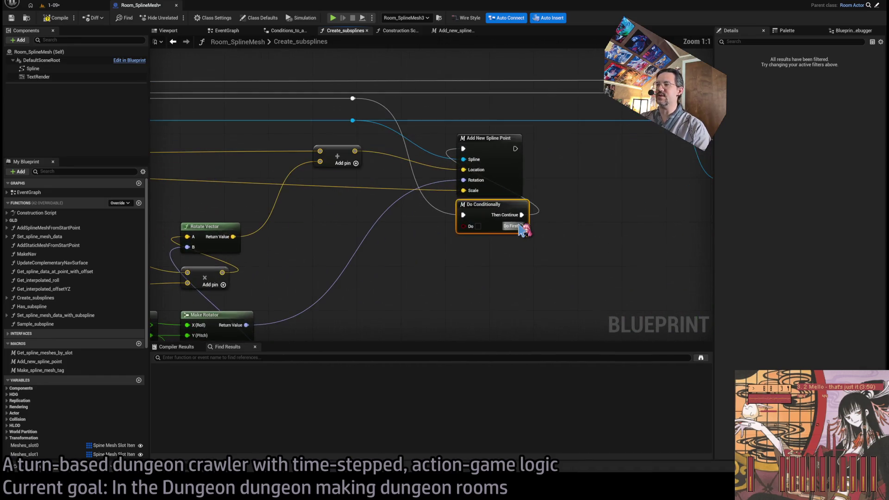
scroll(498, 222, up, 7)
scroll(498, 222, up, 2)
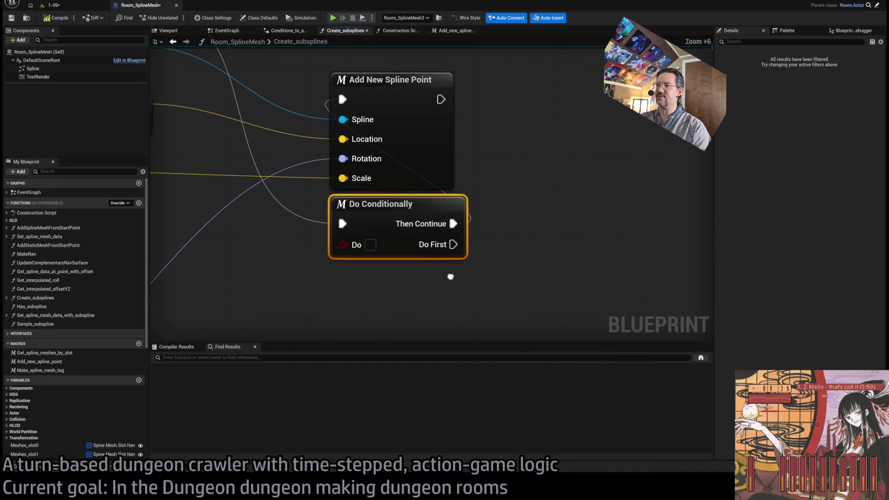
click(377, 278)
scroll(401, 284, down, 1)
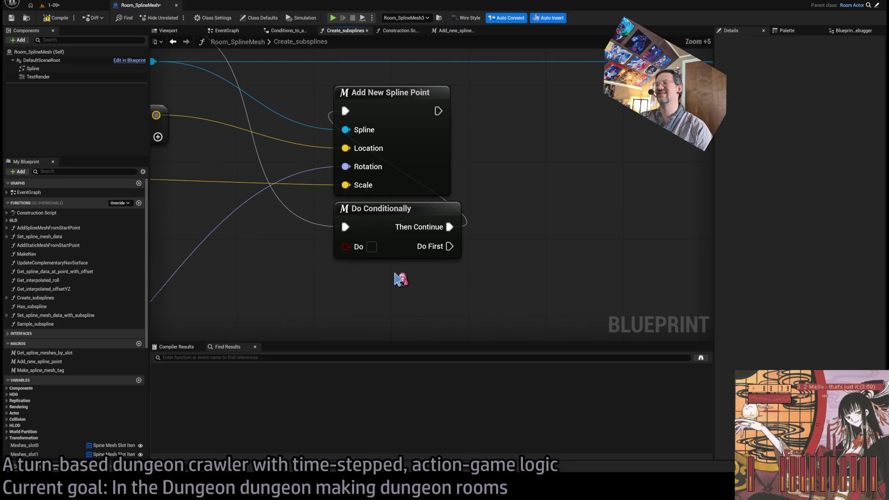
drag(399, 278, 382, 242)
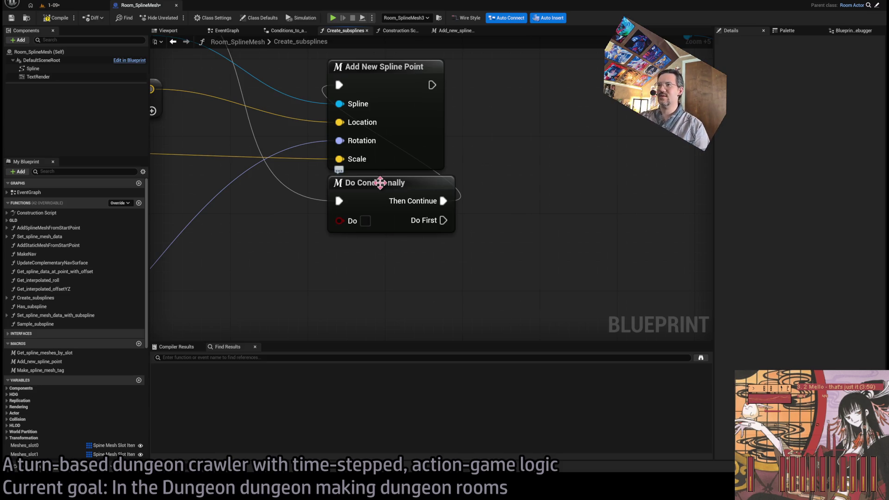
scroll(394, 264, down, 1)
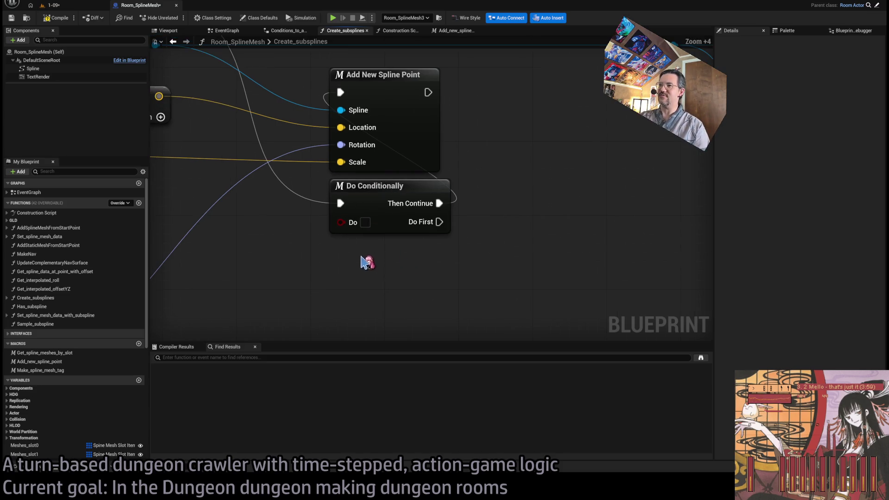
scroll(345, 276, down, 1)
scroll(553, 230, down, 7)
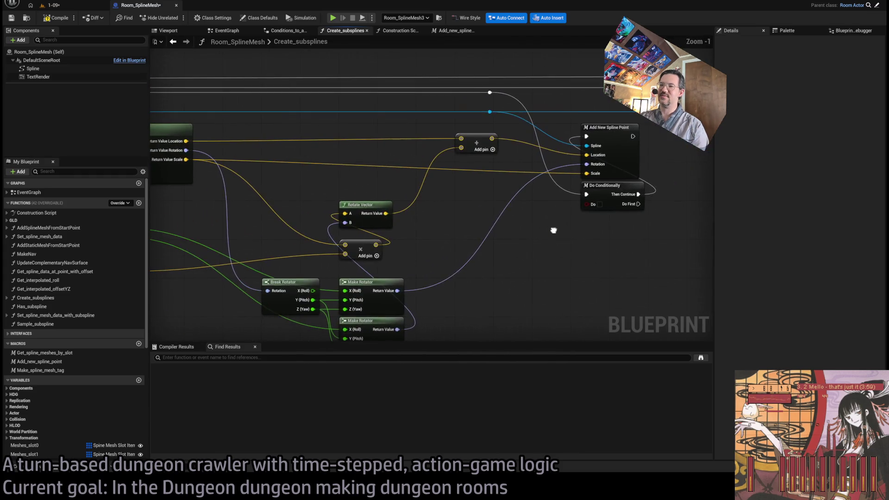
scroll(554, 230, up, 2)
scroll(558, 234, down, 1)
Duplicate the SET First Node Rotation node with copy and paste
drag(412, 234, 506, 201)
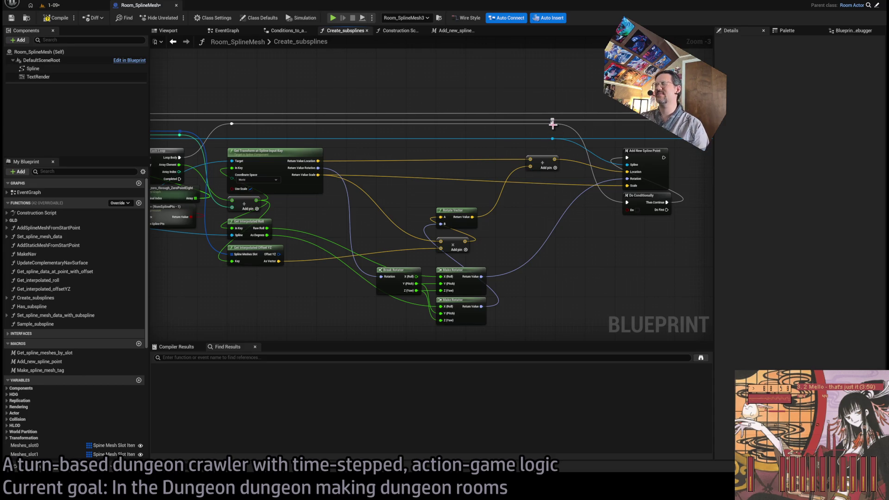
drag(616, 228, 540, 208)
drag(613, 252, 462, 240)
click(552, 163)
key(ctrl+c)
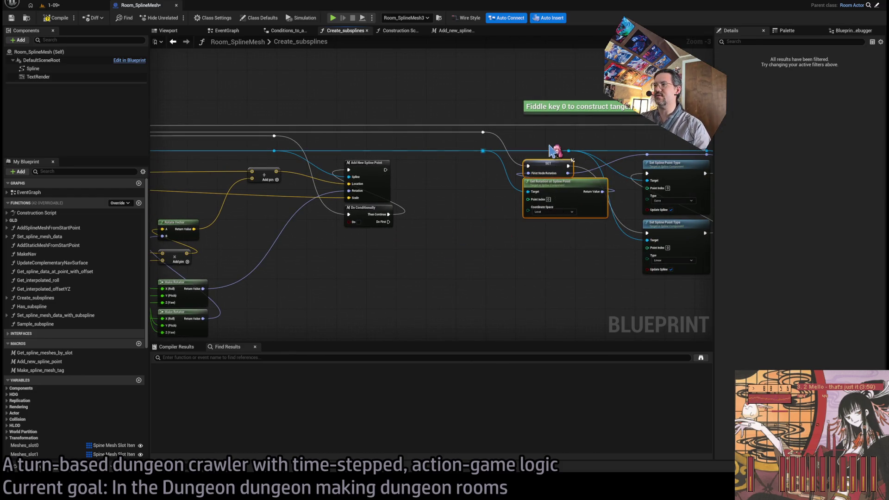
key(ctrl+v)
Feed Make Rotator's Return Value into the pasted SET and wire in an == check
drag(365, 263, 477, 240)
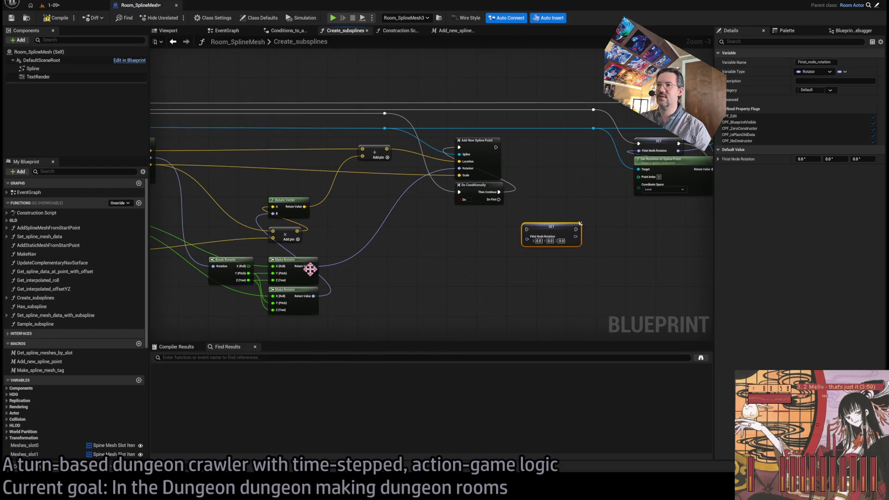
mouse_move(316, 269)
mouse_down()
mouse_move(453, 171)
mouse_move(473, 246)
mouse_move(527, 237)
mouse_move(467, 225)
mouse_move(481, 220)
mouse_up()
click(528, 255)
mouse_move(397, 259)
mouse_down()
mouse_move(506, 265)
mouse_move(515, 234)
mouse_up()
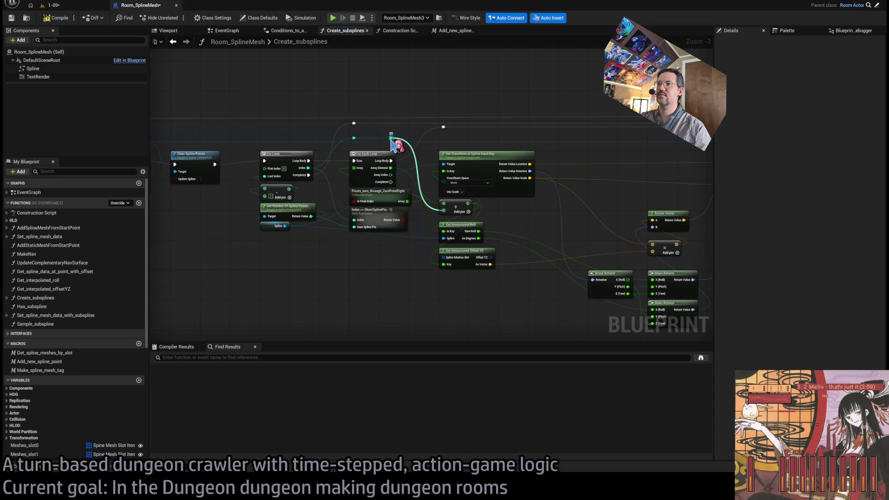
mouse_move(393, 138)
mouse_down()
mouse_move(739, 159)
mouse_move(635, 224)
mouse_move(450, 159)
mouse_move(220, 138)
mouse_move(533, 138)
mouse_move(607, 277)
mouse_move(631, 272)
mouse_move(620, 218)
mouse_move(614, 213)
mouse_move(630, 295)
mouse_move(627, 218)
mouse_up()
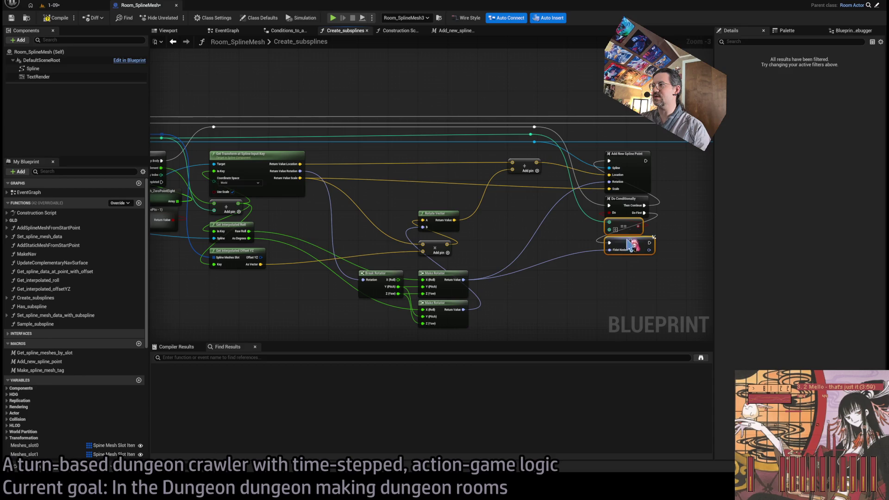
Arrange the equality and SET nodes under Do Conditionally and route the green wire through a reroute knot
click(628, 255)
mouse_move(586, 253)
mouse_down()
mouse_move(590, 260)
mouse_move(579, 237)
mouse_up()
click(626, 246)
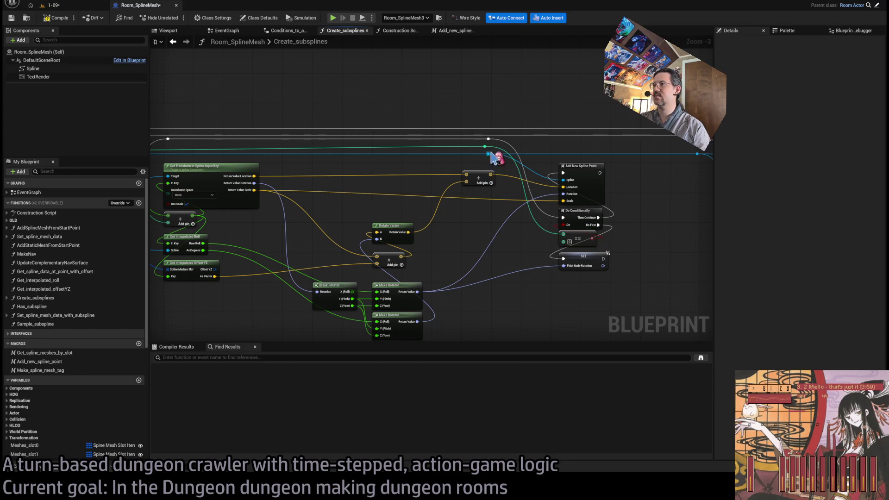
drag(492, 155, 490, 151)
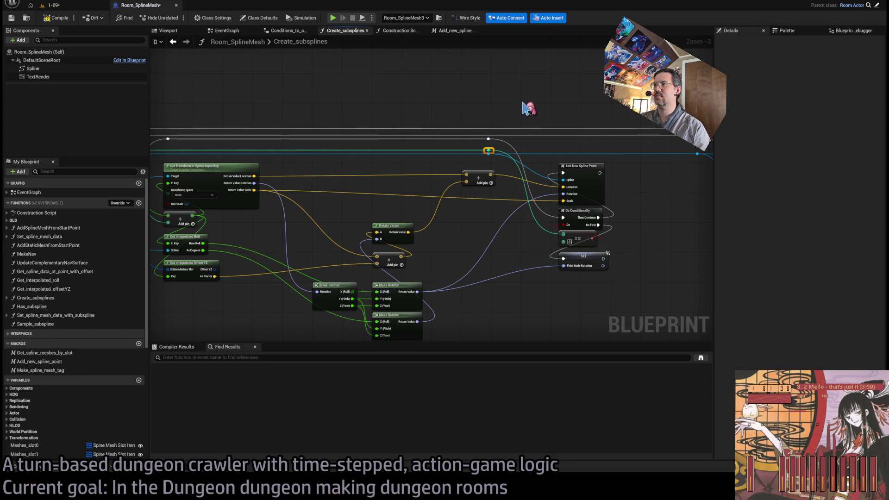
Compile, adjust wiring around the reroute knot, recompile and inspect the spline room in the level
click(64, 21)
click(52, 5)
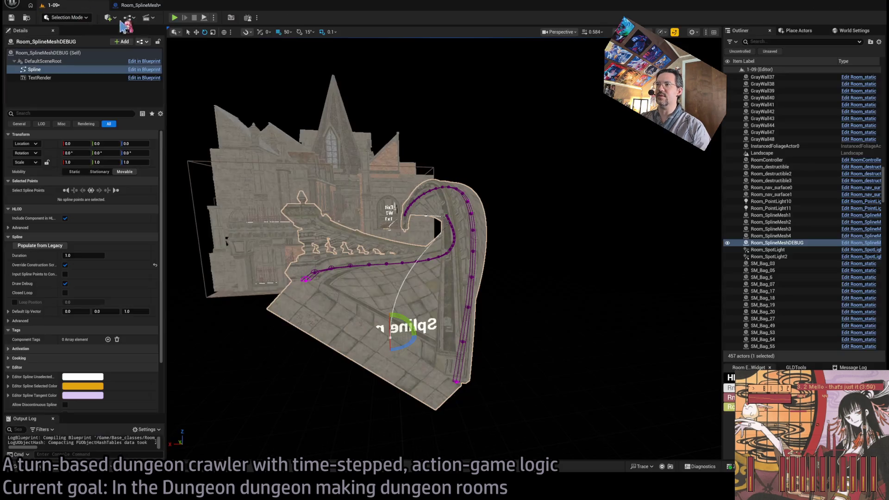
click(140, 5)
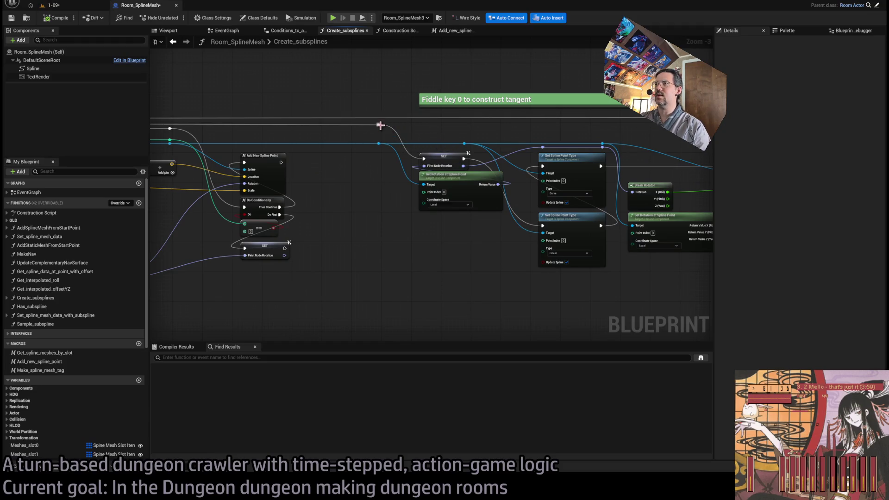
drag(379, 124, 379, 124)
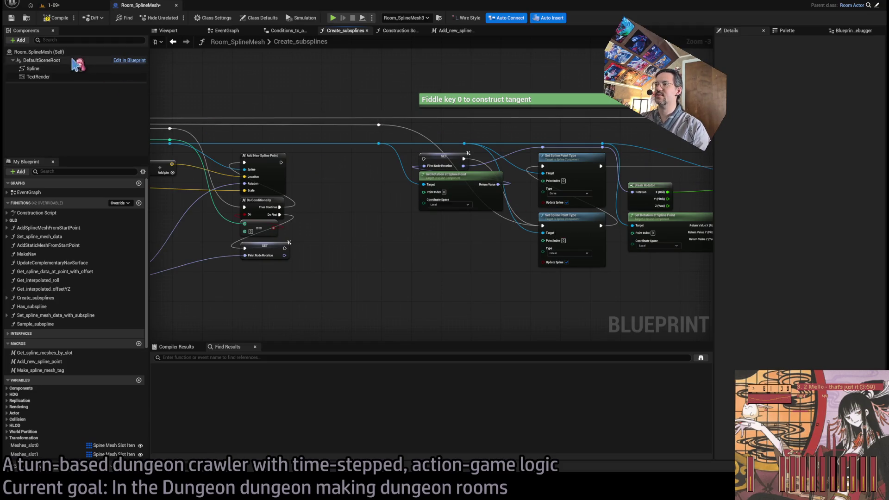
click(59, 19)
click(52, 5)
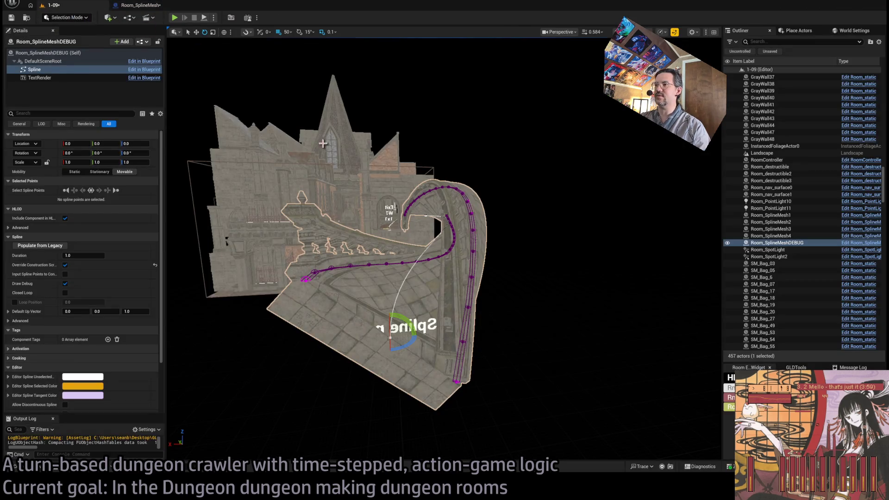
drag(444, 250, 393, 296)
click(139, 5)
Reposition the spline point nodes and chain a Print String after the SET First Node Rotation node
drag(308, 193, 397, 197)
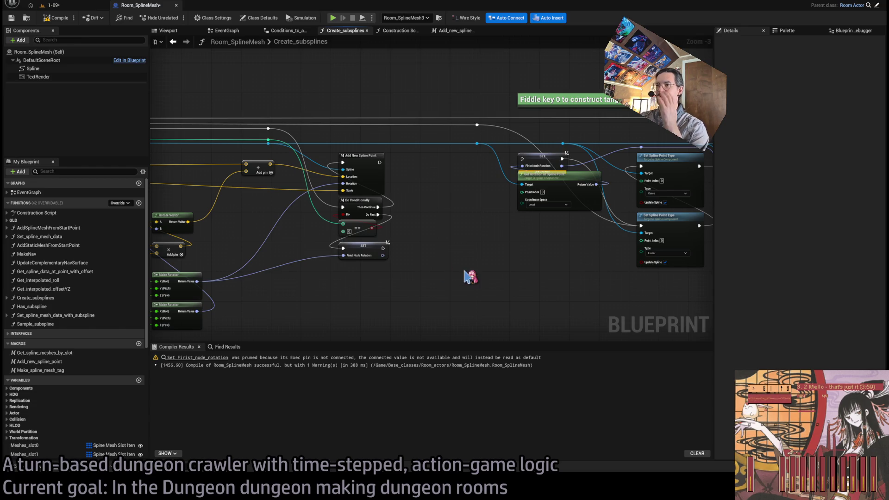
mouse_move(463, 277)
mouse_down()
mouse_move(426, 265)
mouse_move(426, 242)
mouse_move(482, 254)
mouse_move(470, 214)
mouse_up()
drag(472, 153, 402, 300)
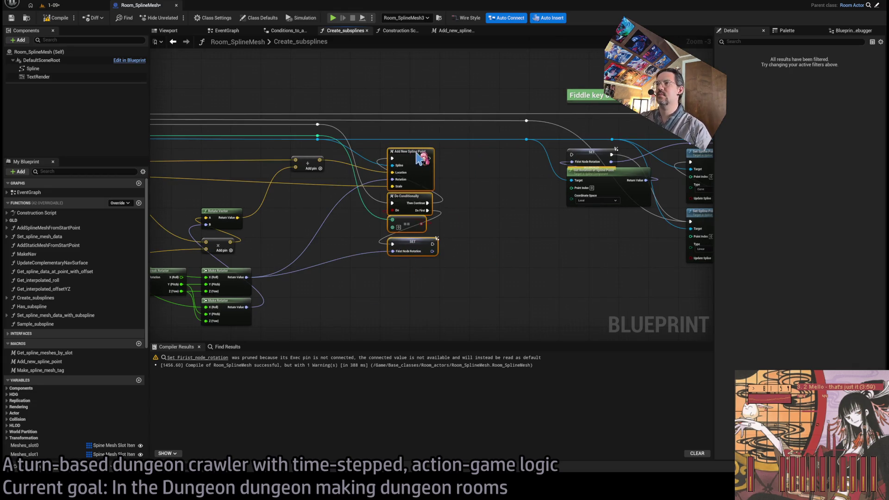
mouse_move(436, 240)
mouse_down()
mouse_move(428, 240)
mouse_move(472, 249)
mouse_move(506, 208)
mouse_up()
drag(425, 244, 477, 252)
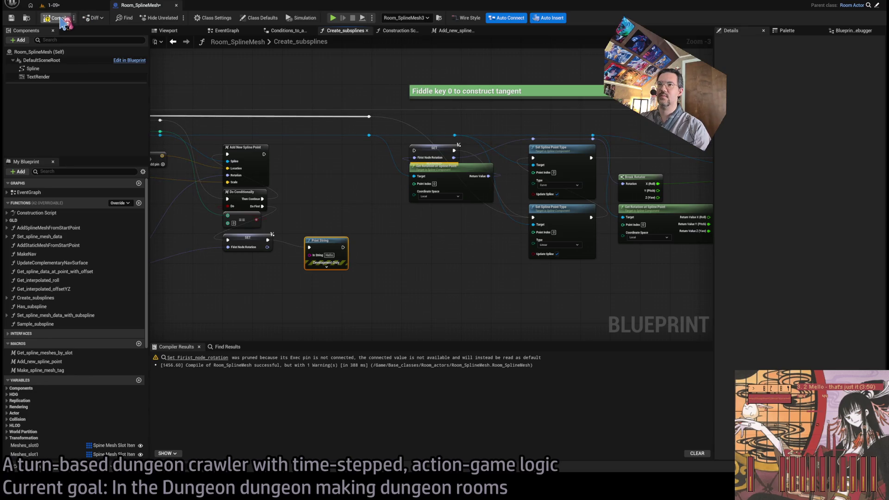
Check the level, then pan the graph across the loop, branch, spline transform and Print String nodes
click(51, 5)
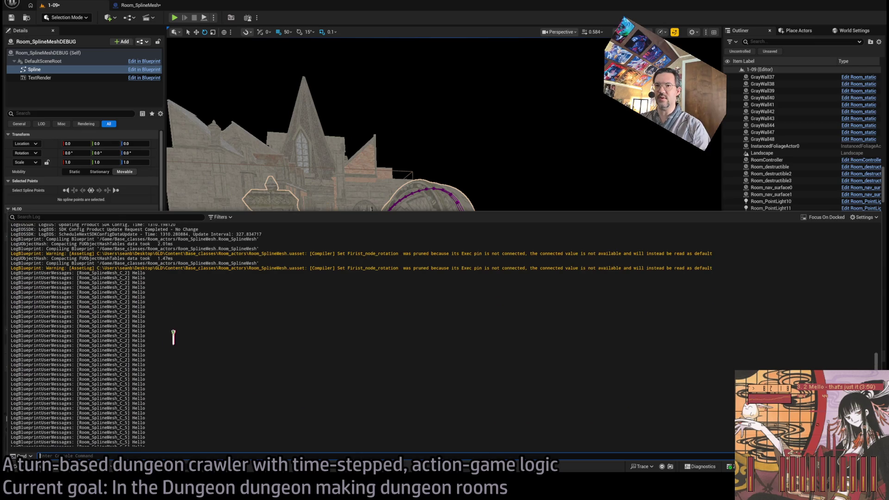
click(140, 5)
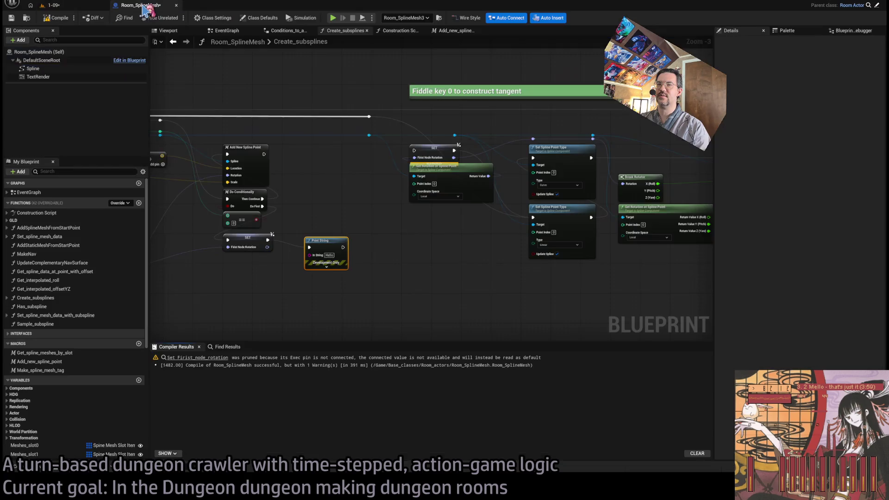
drag(453, 206, 576, 210)
drag(215, 224, 338, 228)
drag(158, 204, 281, 207)
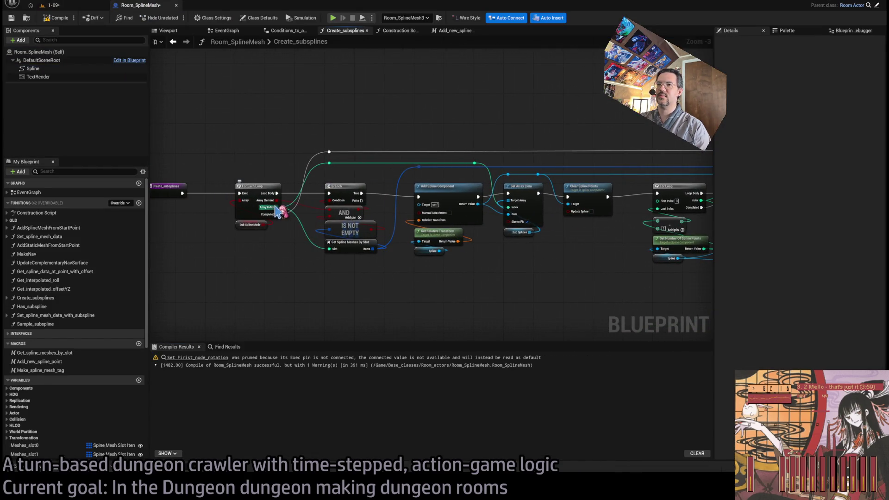
drag(528, 234, 345, 231)
drag(540, 209, 357, 207)
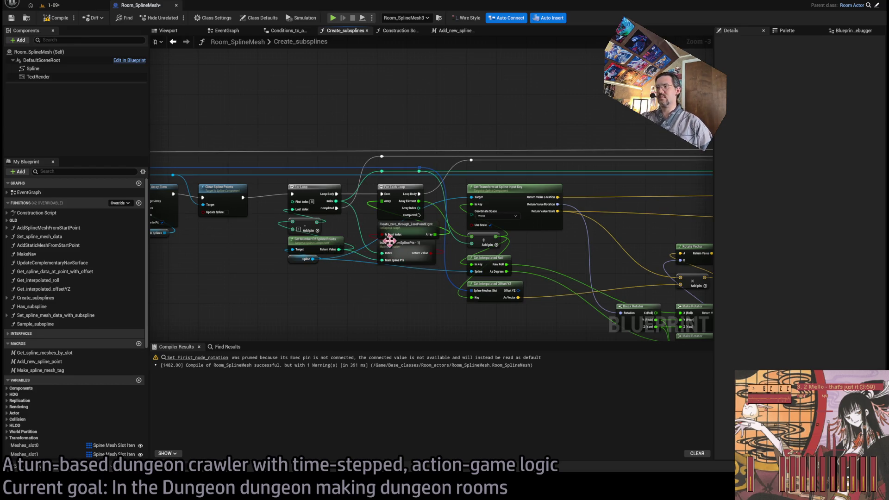
drag(551, 212, 397, 209)
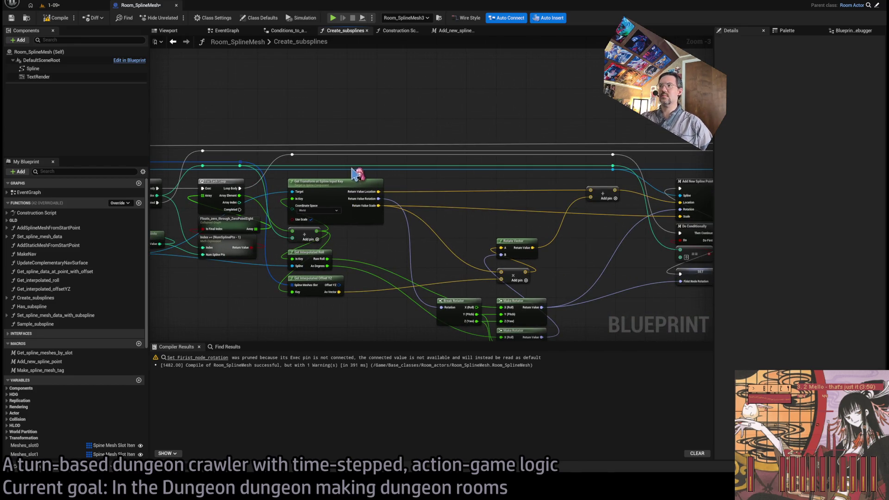
drag(533, 221, 377, 225)
Rework the rotation wire into Add New Spline Point and re-center the spline point and print nodes
drag(490, 245, 438, 288)
drag(535, 317, 547, 291)
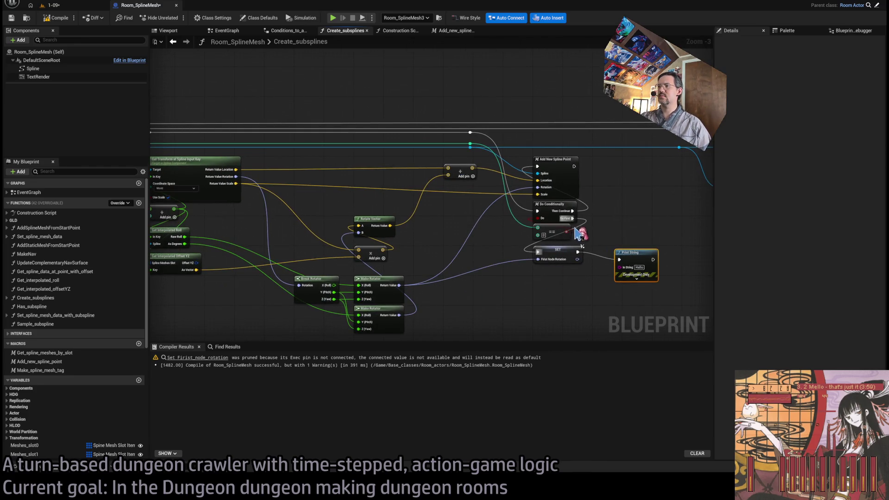
scroll(612, 225, up, 3)
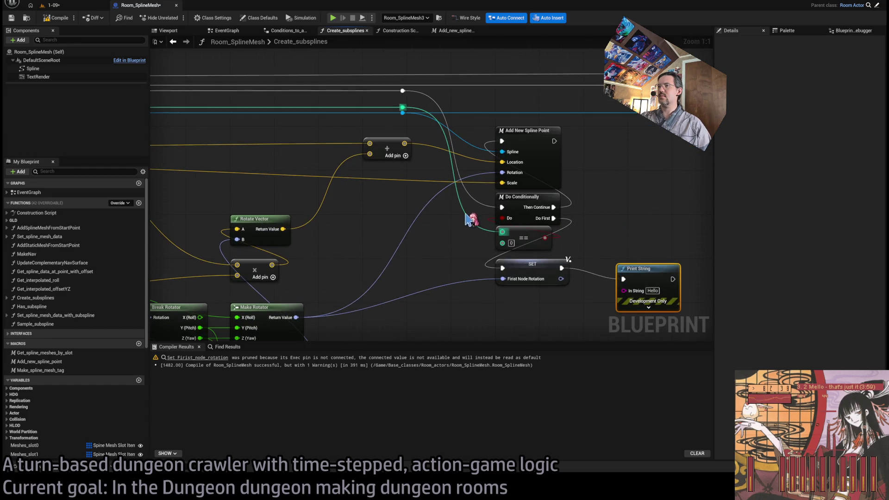
scroll(470, 216, down, 3)
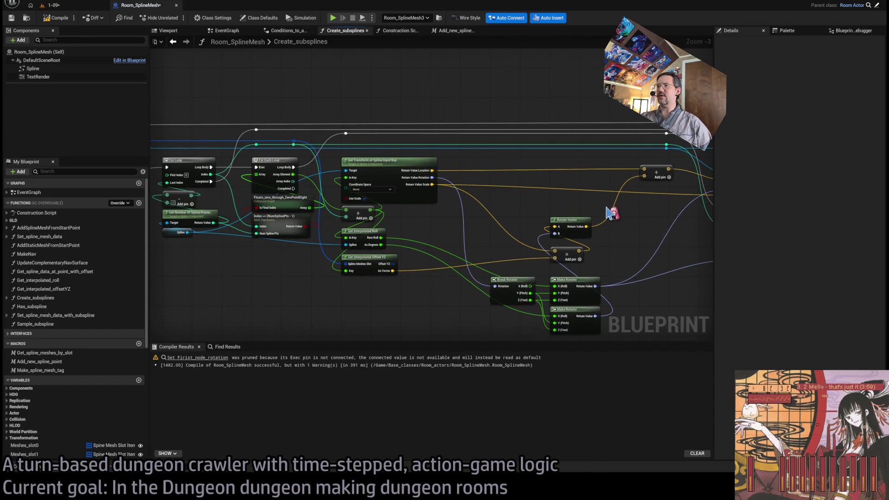
drag(465, 212, 497, 212)
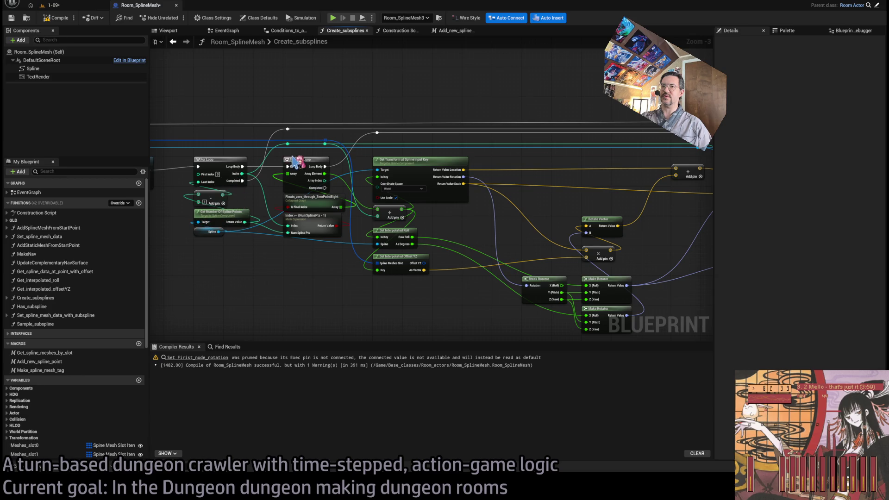
drag(611, 184, 330, 183)
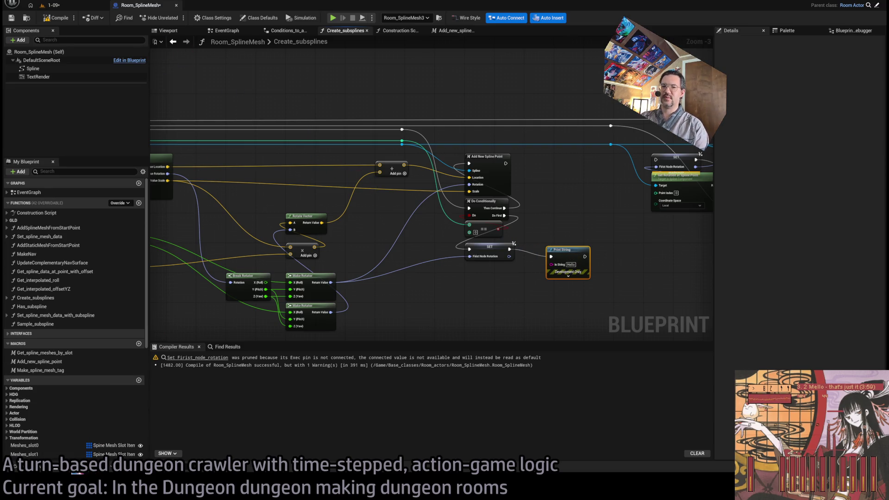
Compile and confirm the Output Log fills with Hello messages, then return to the blueprint graph
click(81, 473)
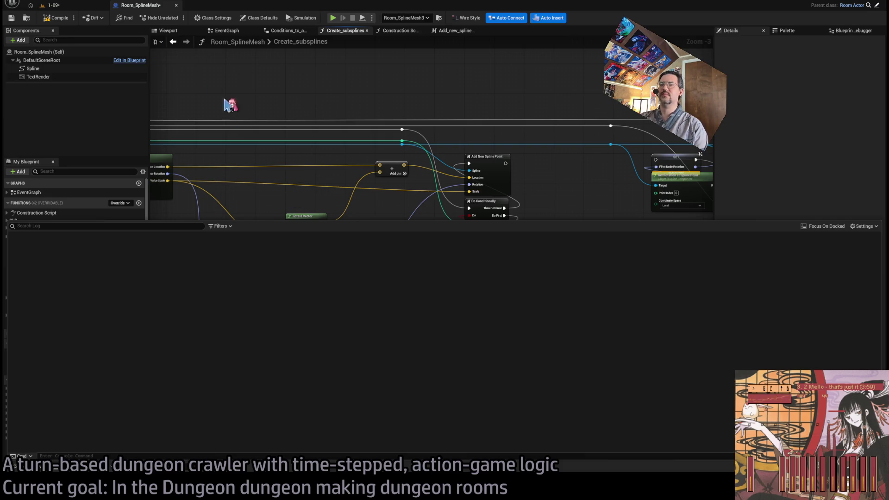
click(69, 20)
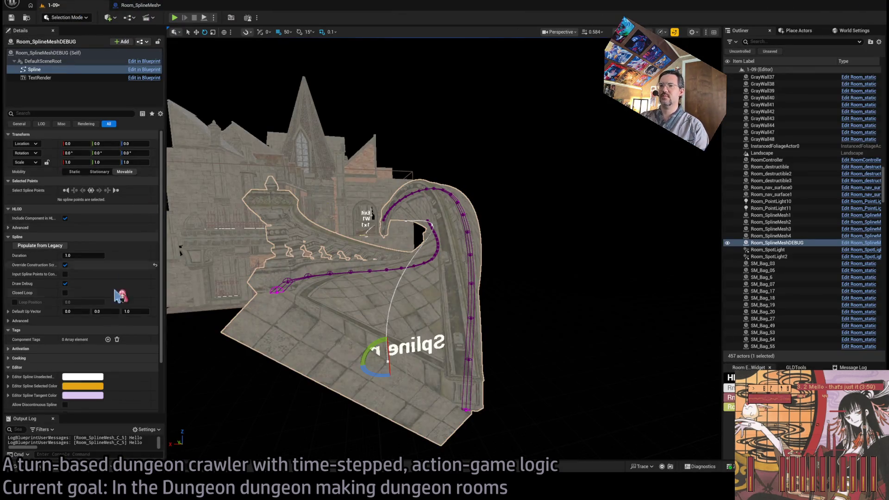
click(56, 470)
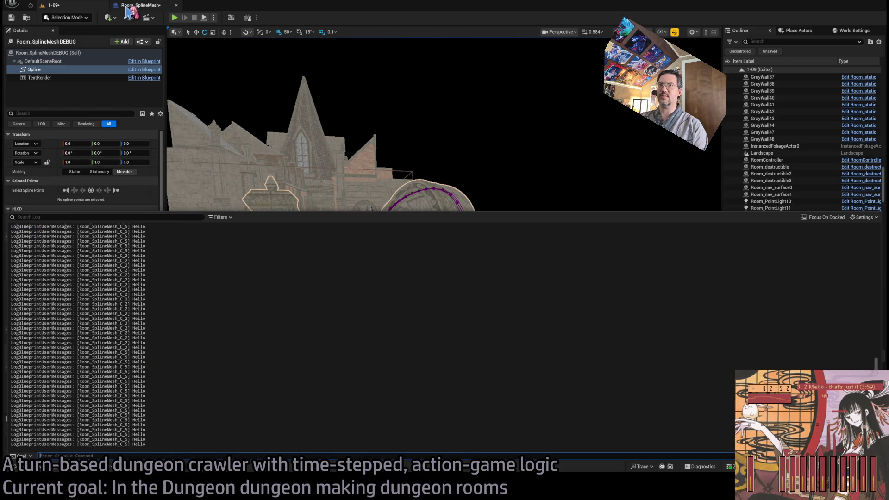
click(139, 5)
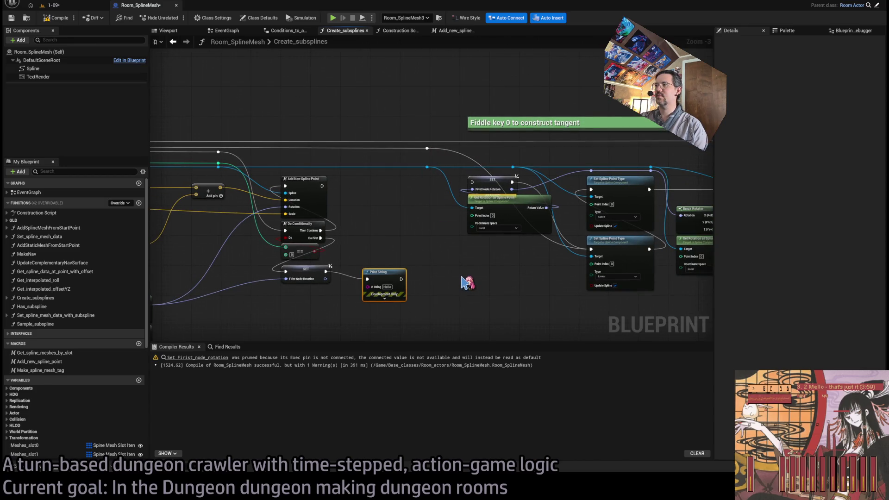
Feed the reroute value through a conversion node into Print String's In String input
scroll(461, 276, up, 3)
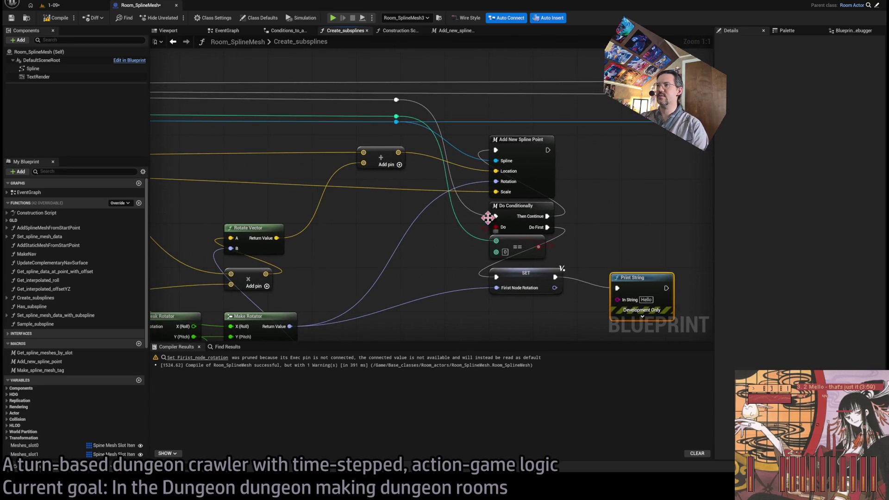
double_click(472, 239)
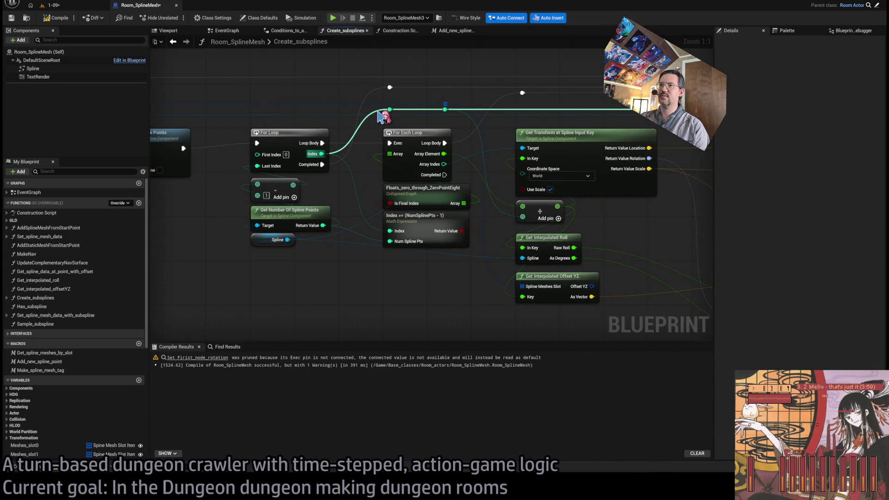
mouse_move(423, 301)
mouse_down()
mouse_move(139, 294)
mouse_move(509, 242)
mouse_up()
mouse_move(308, 92)
mouse_down()
mouse_move(475, 241)
mouse_move(530, 273)
mouse_up()
drag(447, 171, 508, 310)
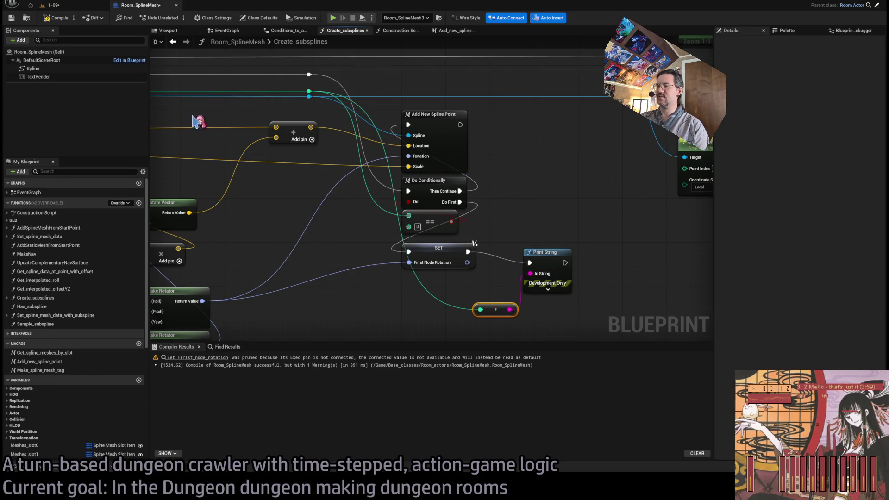
Run Print String after each Add New Spline Point, recompile and read values 0, 1, 2 in the log
click(81, 7)
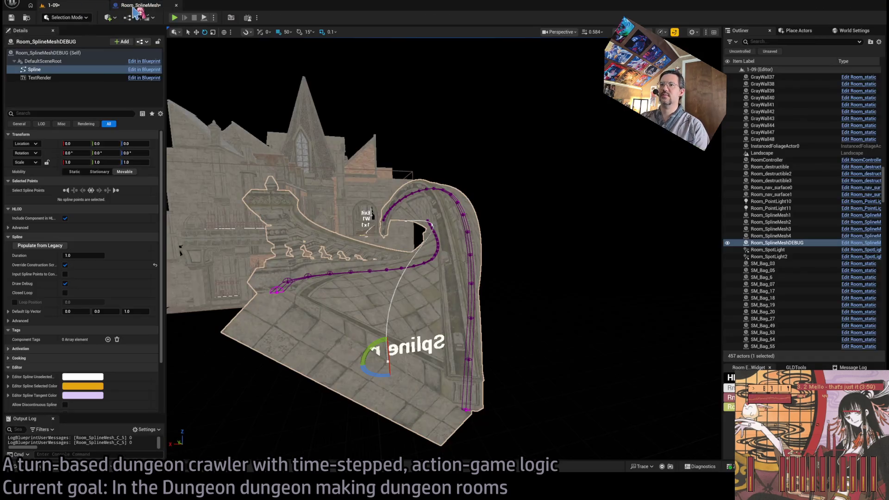
key(grave)
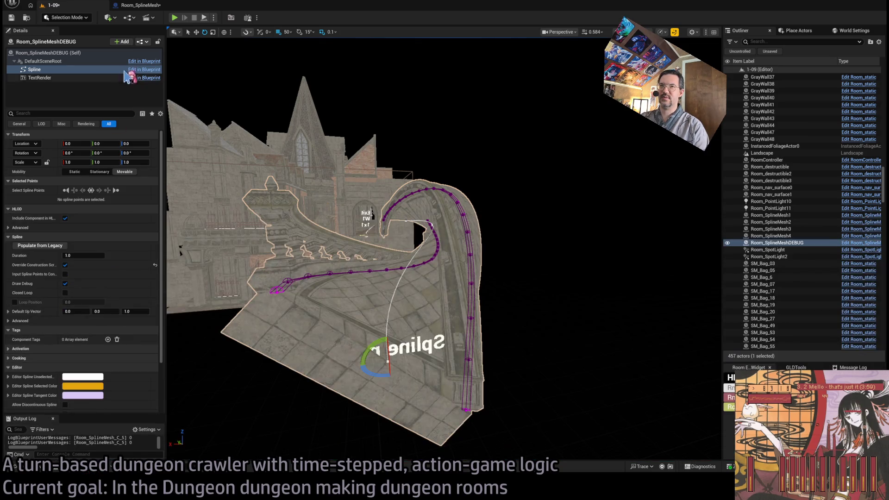
click(139, 5)
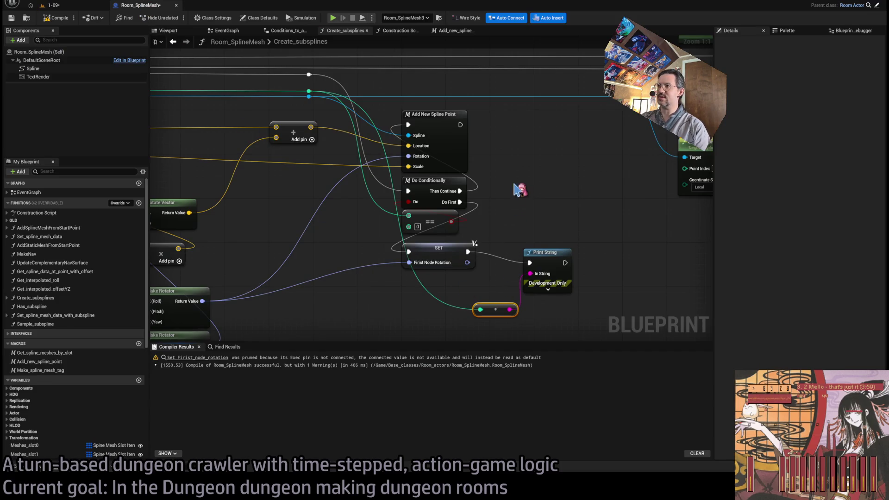
drag(461, 125, 528, 263)
click(55, 18)
click(73, 473)
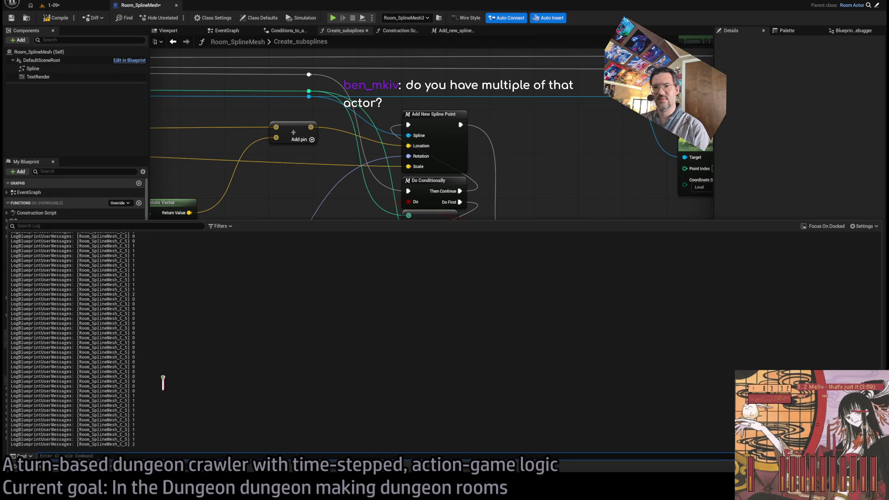
Close the Output Log and delete the debug Print String and reroute nodes
click(285, 203)
scroll(598, 256, down, 3)
mouse_move(599, 256)
mouse_down()
mouse_move(532, 232)
mouse_move(561, 232)
mouse_up()
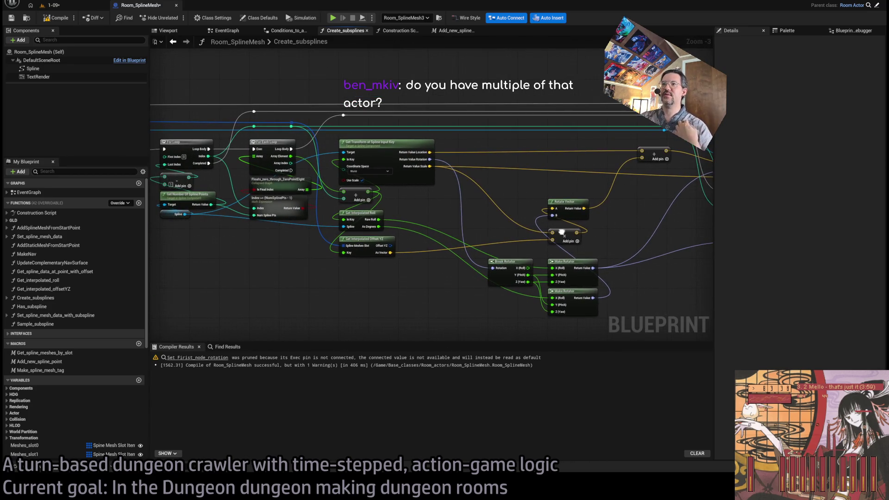
drag(564, 194, 190, 223)
drag(484, 236, 406, 331)
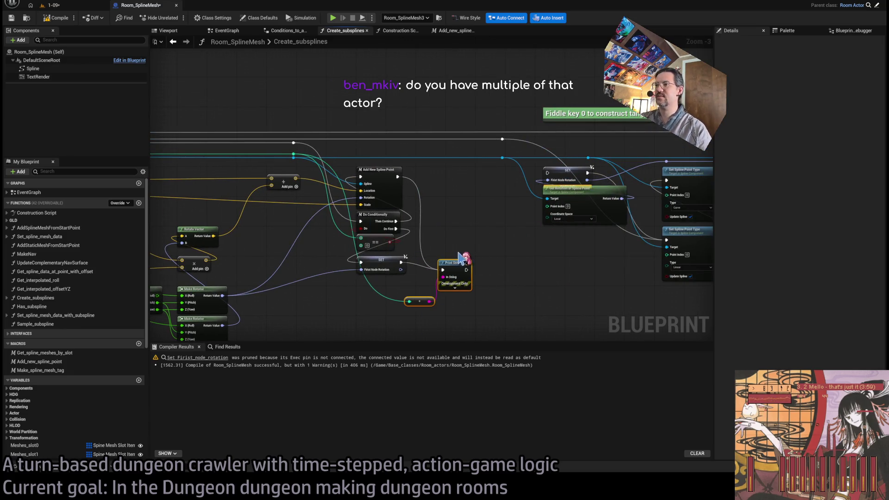
key(Delete)
Move the SET node lower beneath Add New Spline Point
drag(435, 250, 469, 247)
mouse_move(332, 256)
mouse_down()
mouse_move(389, 250)
mouse_move(370, 220)
mouse_up()
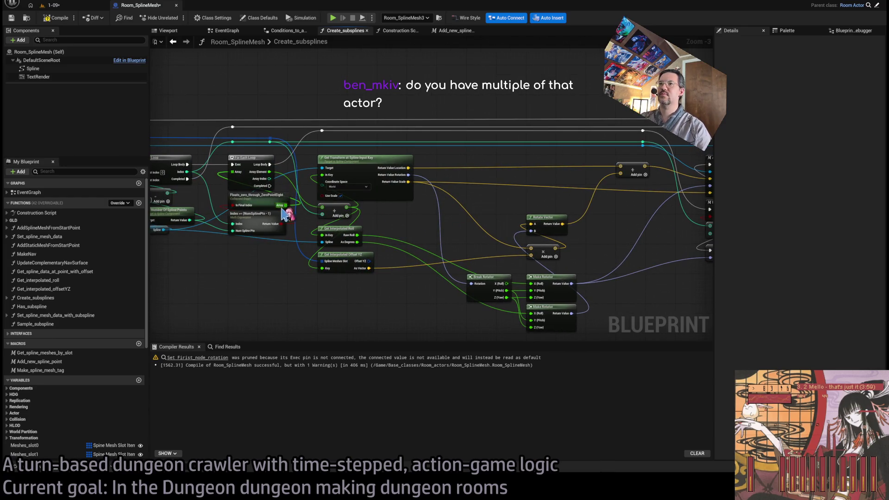
drag(306, 233, 380, 272)
drag(339, 240, 108, 238)
drag(527, 312, 530, 286)
drag(573, 262, 574, 306)
drag(376, 241, 472, 248)
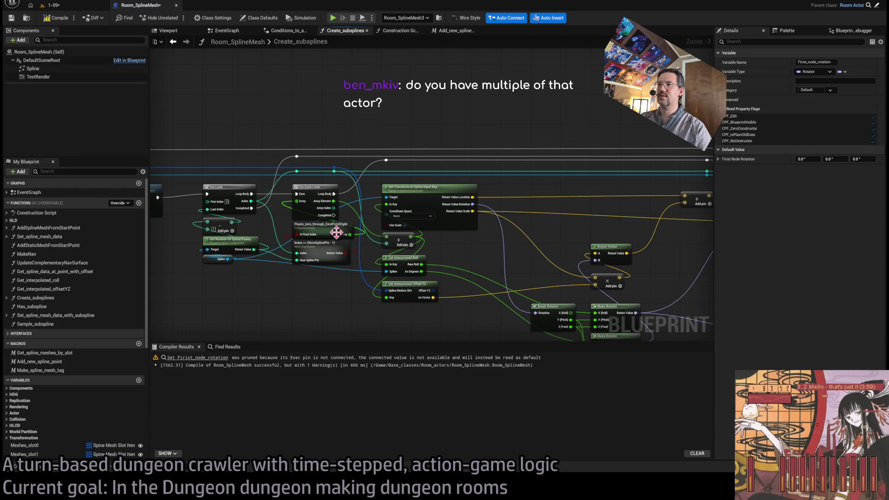
Inspect the Floats_zero_through_ZeroPointEight collapsed graph, then wire a loop node pin to its target
double_click(337, 231)
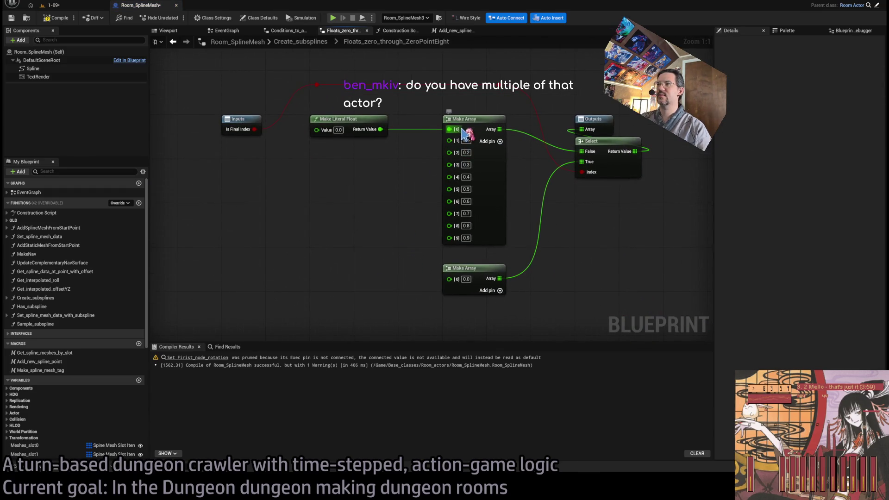
click(319, 46)
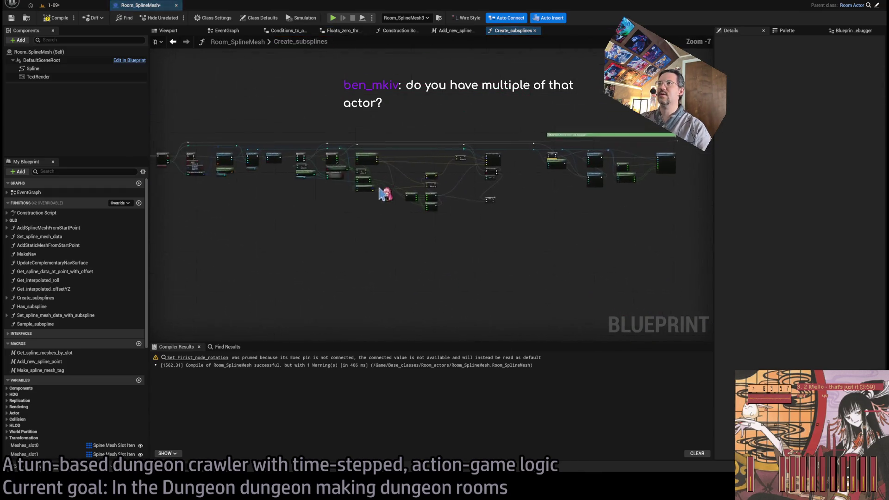
scroll(304, 238, down, 1)
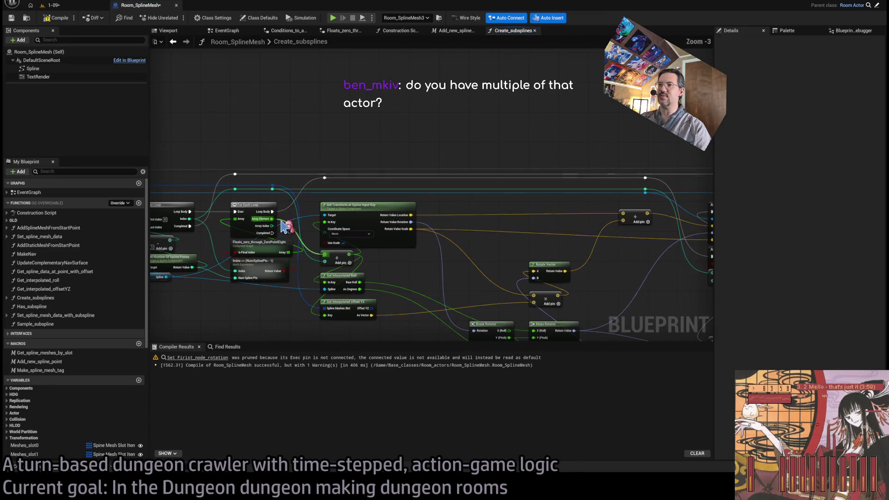
mouse_move(273, 219)
mouse_down()
mouse_move(323, 198)
mouse_move(654, 204)
mouse_move(647, 213)
mouse_up()
drag(631, 264, 415, 246)
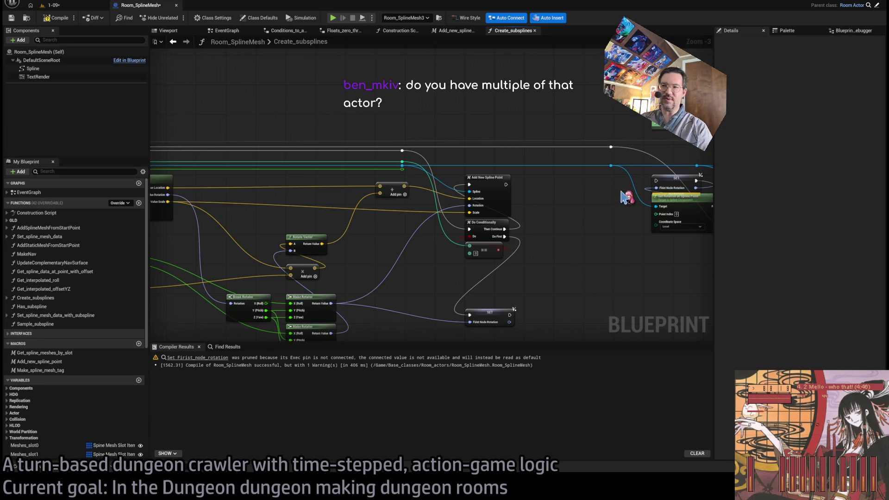
Paste a Math Expression node beside the SET node
drag(568, 262, 501, 263)
scroll(501, 262, up, 3)
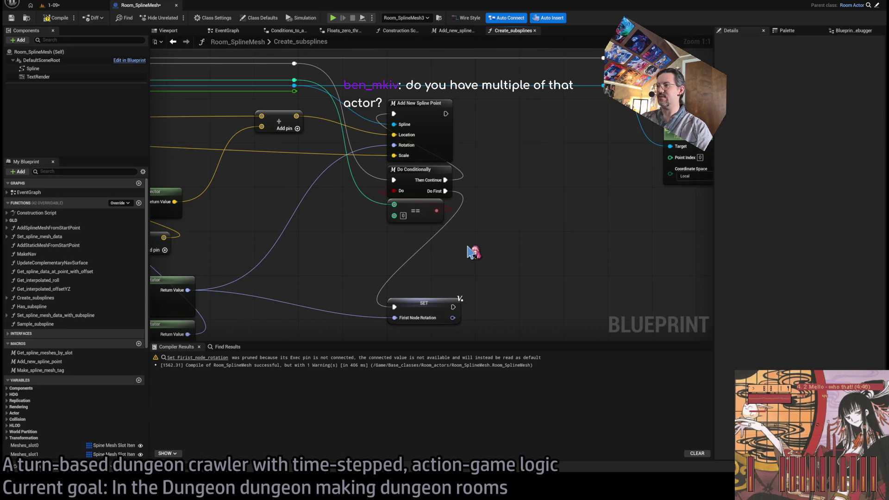
key(ctrl+v)
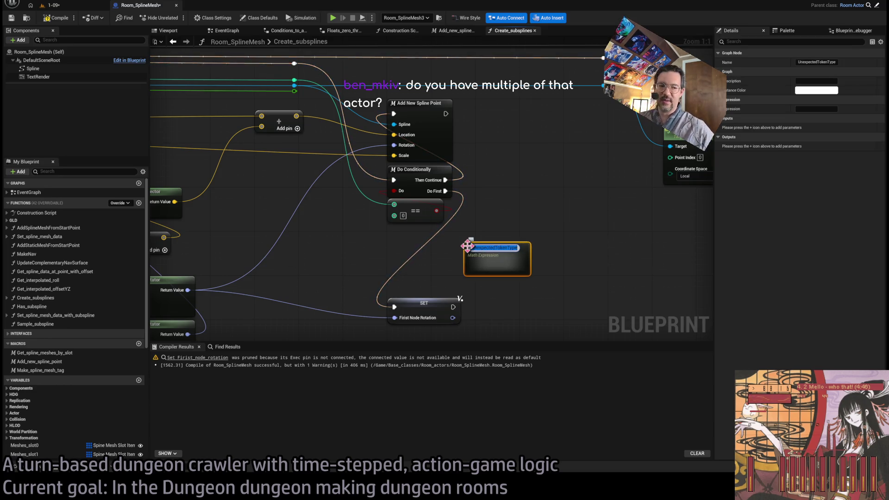
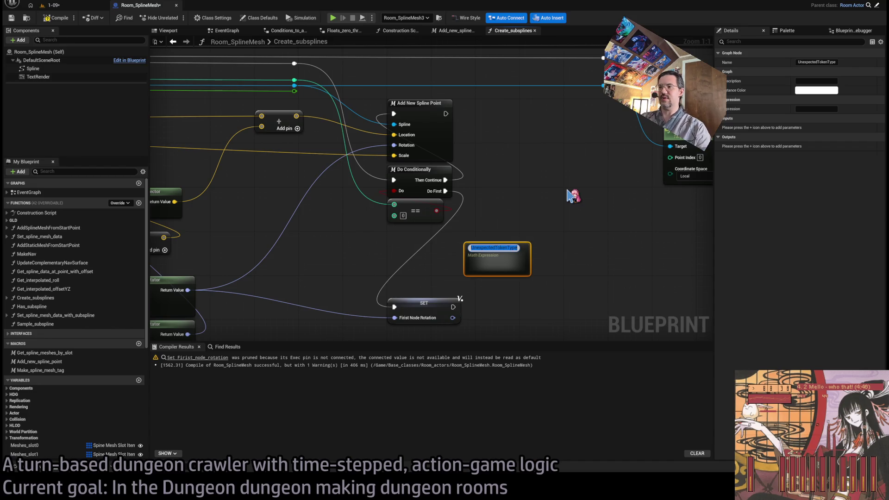
Enter 'BaseSplineIndex == 0 && SubSplineSamplePoint == 0' as the Math Expression node's expression
text(BaseSplineIndex)
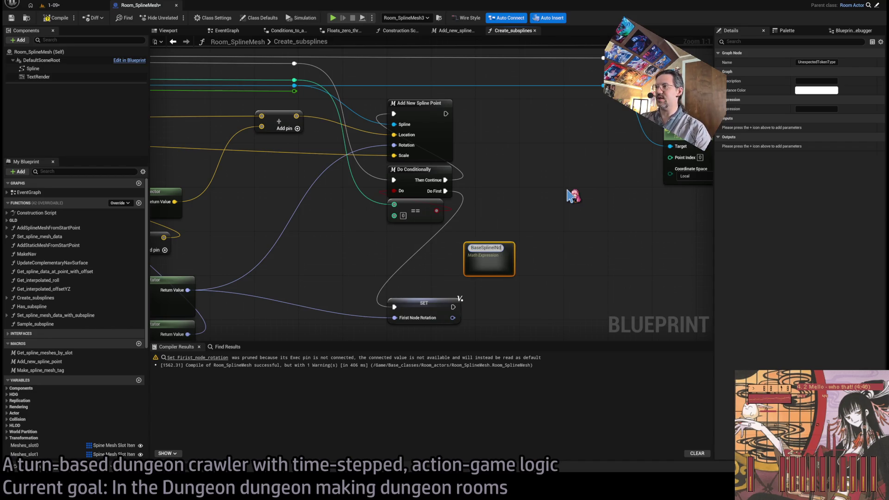
text( =)
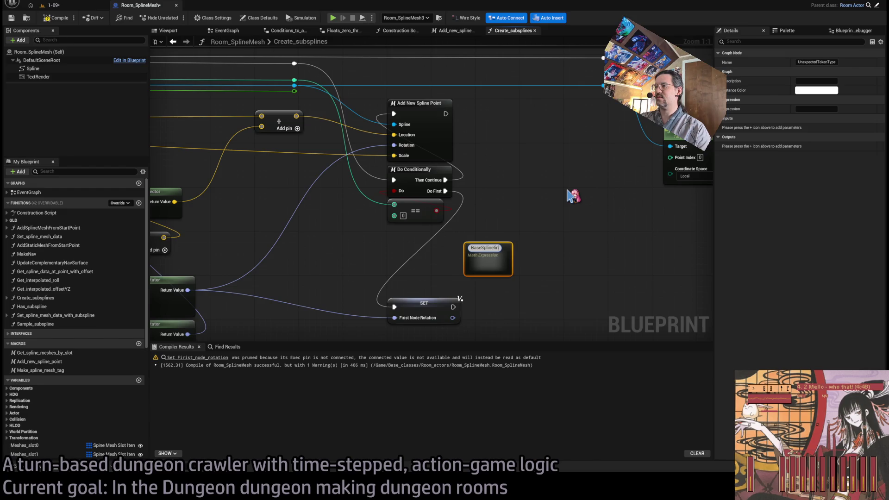
text(=)
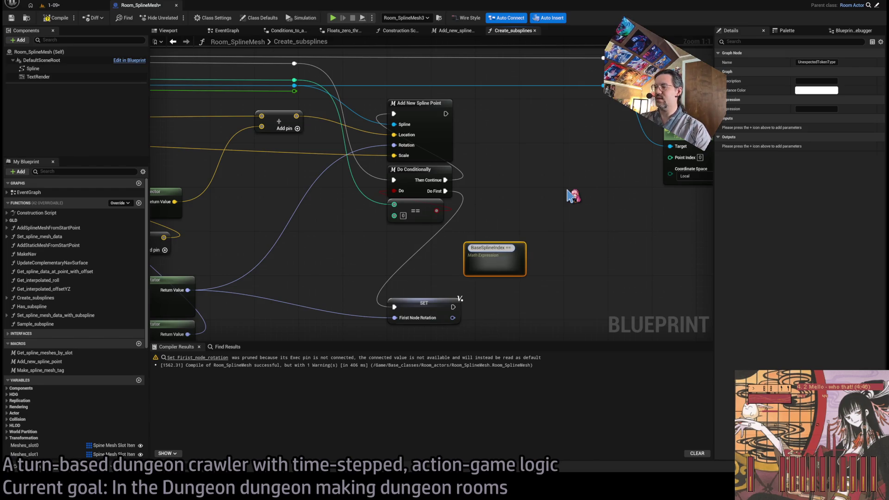
text( 0 &&)
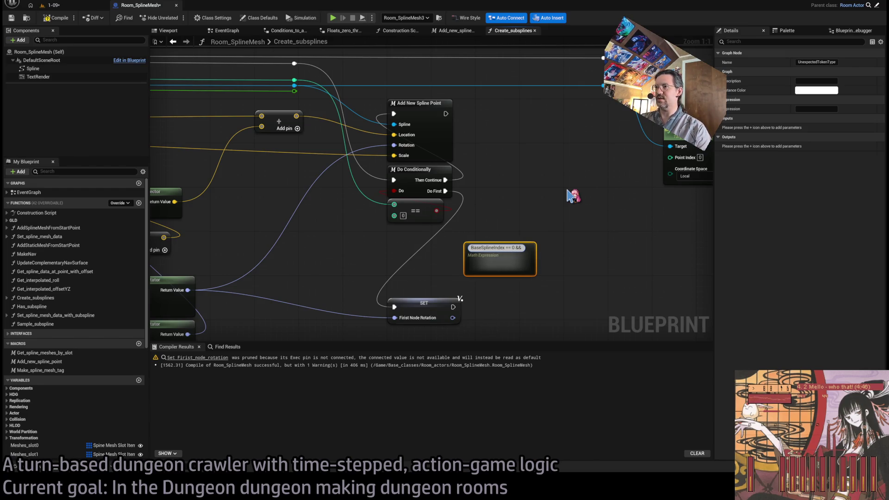
text( SubSpline)
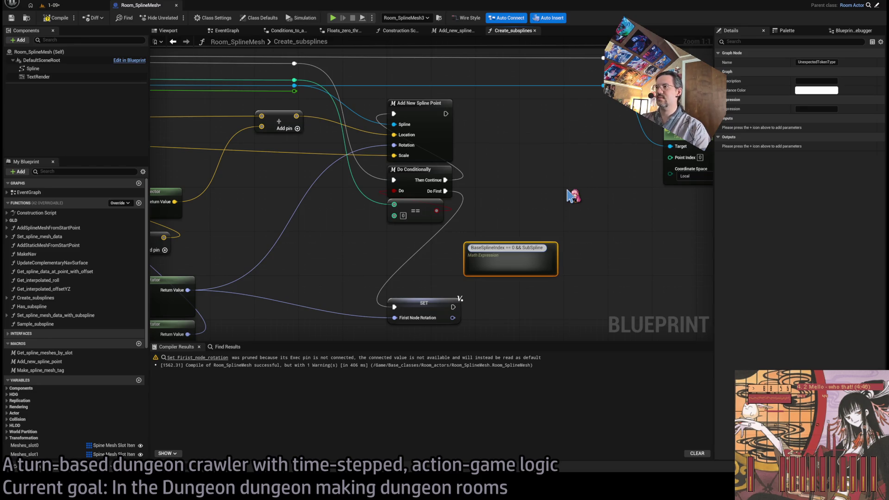
text(amplePoint == 0.0)
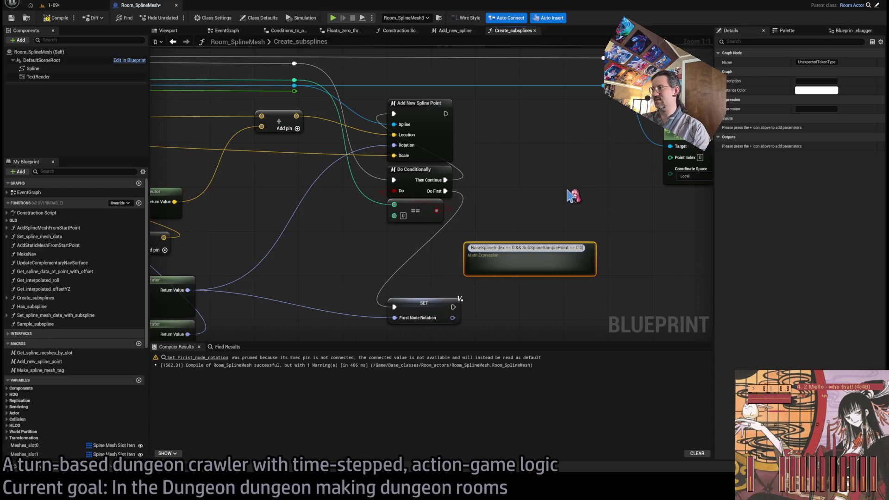
key(Return)
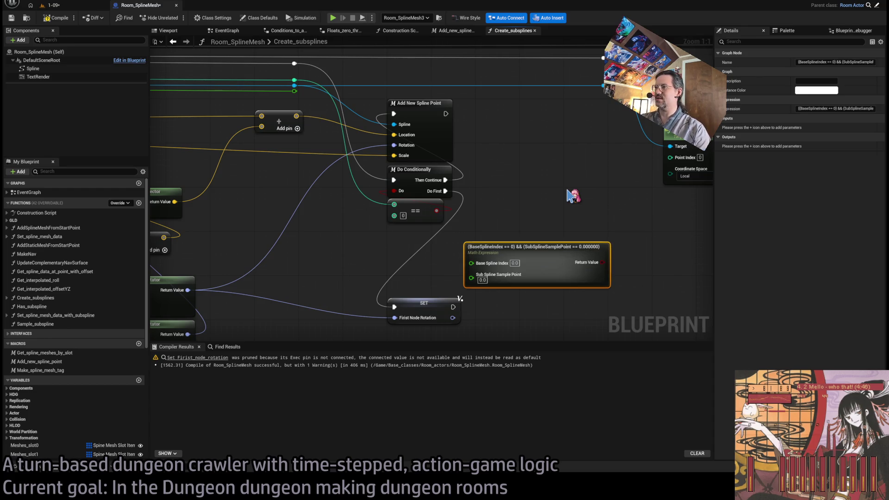
drag(543, 252, 466, 248)
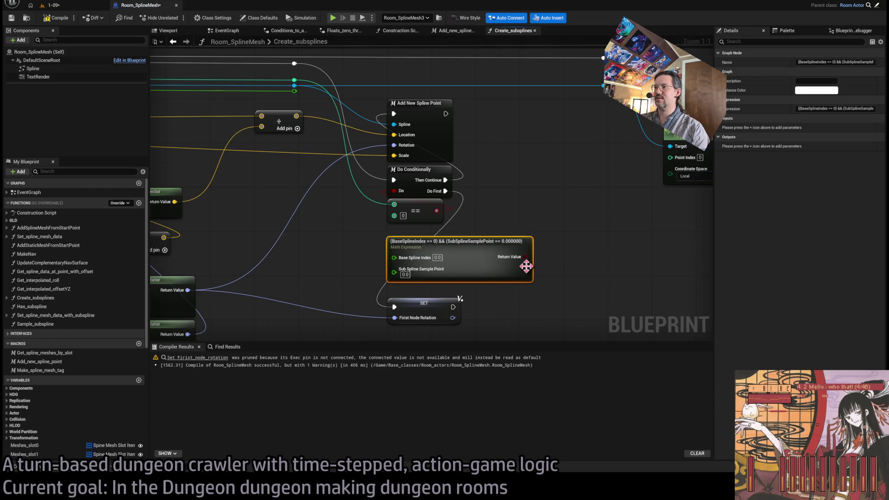
click(488, 260)
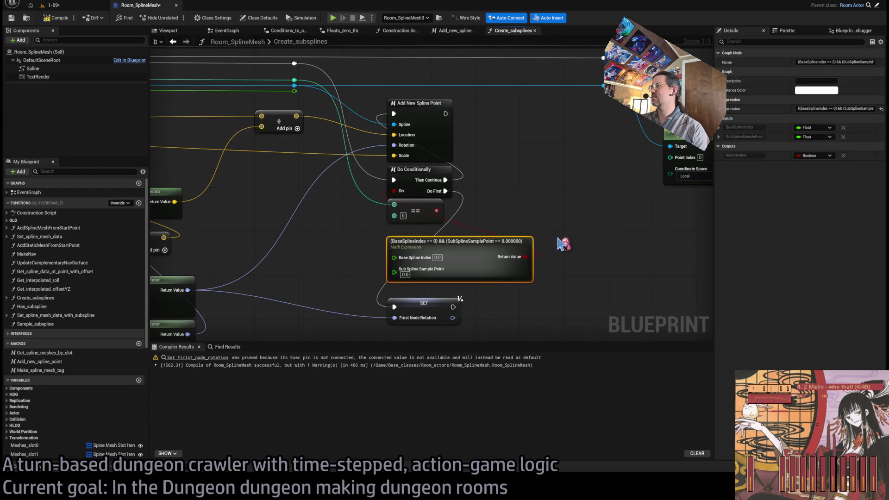
Replace the old == node with the expression, wire index and sample point, and tuck SET beneath
click(415, 211)
key(Delete)
drag(470, 260, 470, 227)
mouse_move(300, 85)
mouse_down()
mouse_move(398, 115)
mouse_move(491, 254)
mouse_up()
mouse_move(491, 268)
mouse_down()
mouse_move(408, 127)
mouse_move(393, 120)
mouse_up()
drag(425, 277, 389, 217)
mouse_move(498, 290)
mouse_down()
mouse_move(468, 244)
mouse_move(476, 244)
mouse_up()
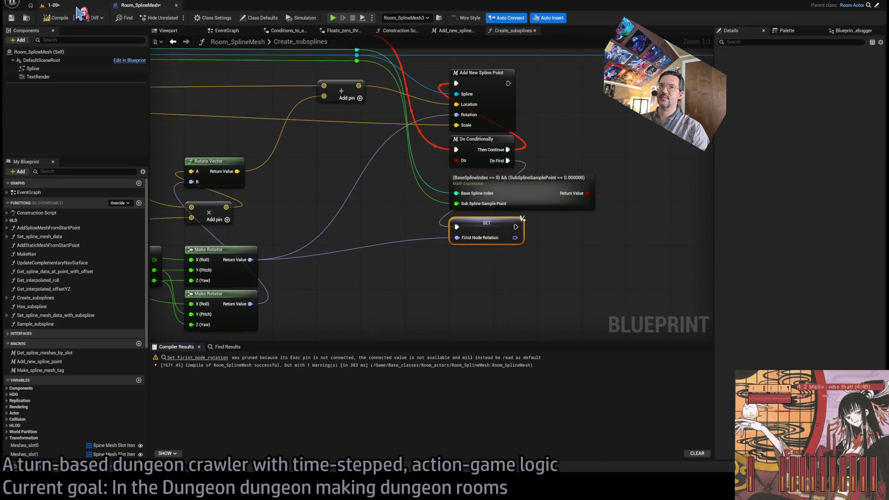
Check the debug room in the 1-09 level, then add Print String after SET and view the Output Log
click(49, 5)
drag(419, 225, 166, 26)
click(138, 5)
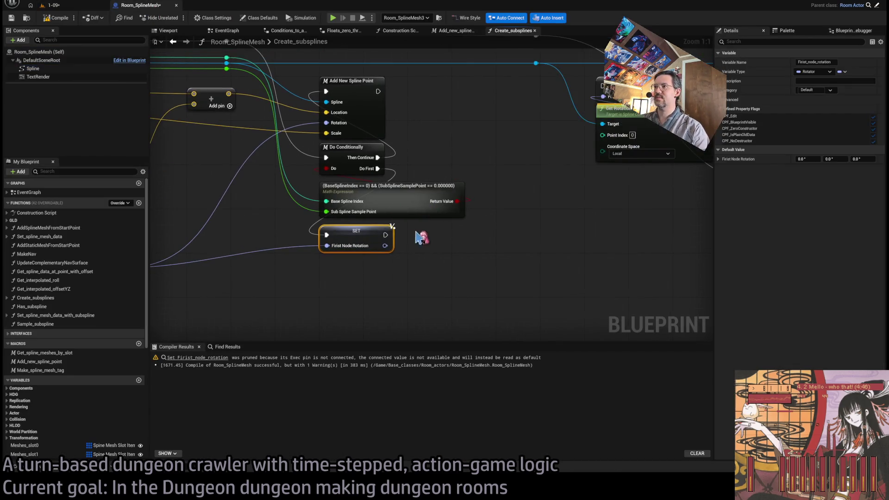
drag(382, 261, 469, 268)
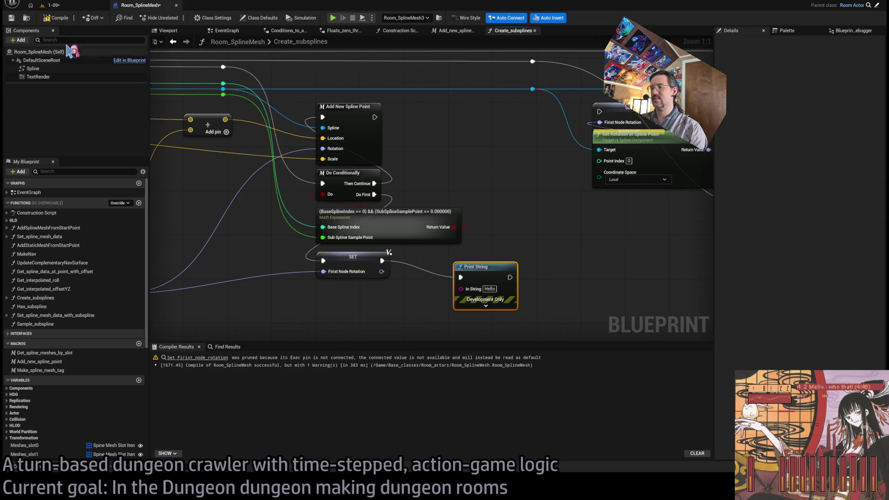
click(74, 473)
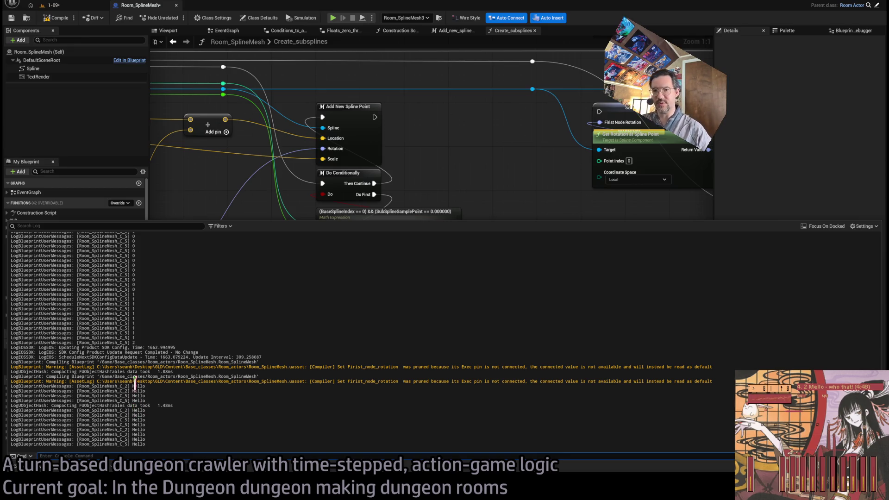
Select a Hello line in the log, then frame the debug spline mesh in the 1-09 level
double_click(139, 424)
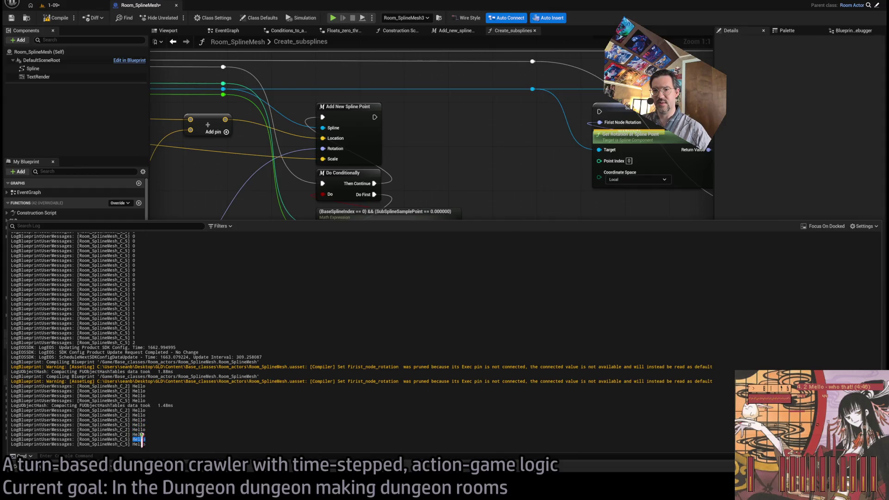
click(50, 6)
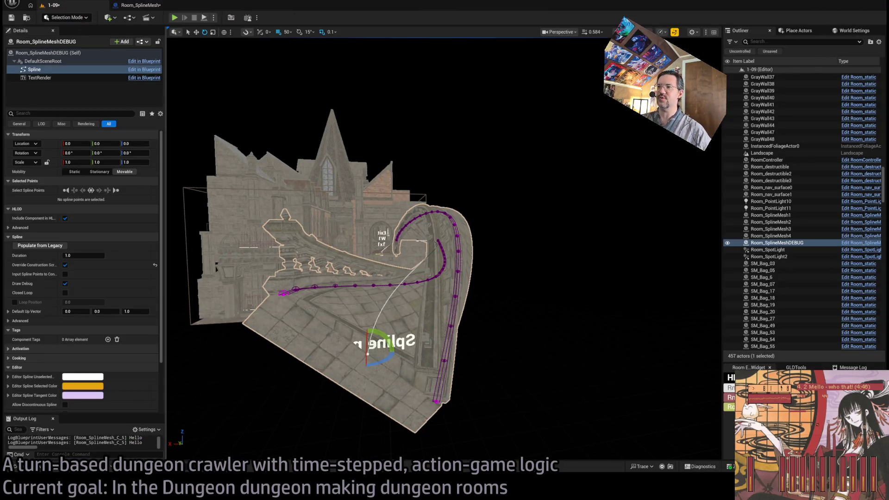
key(f)
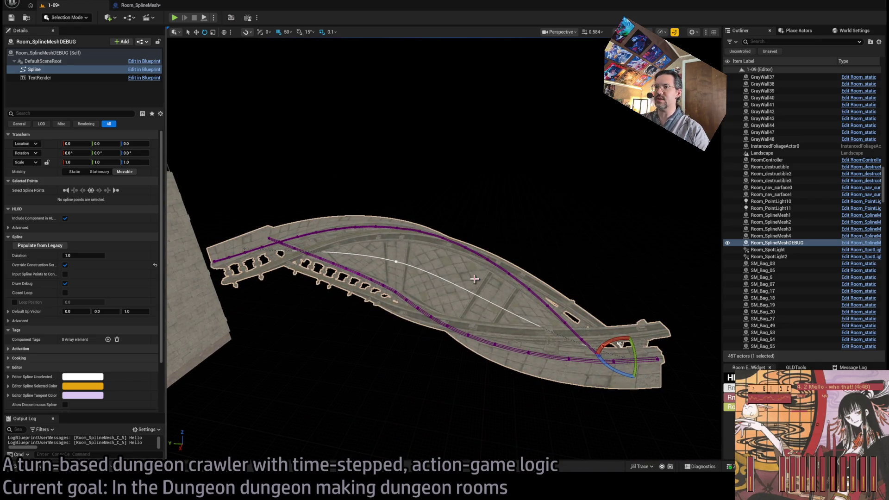
mouse_move(423, 244)
mouse_down()
mouse_move(288, 202)
mouse_move(269, 148)
mouse_move(320, 162)
mouse_move(343, 148)
mouse_move(328, 161)
mouse_up()
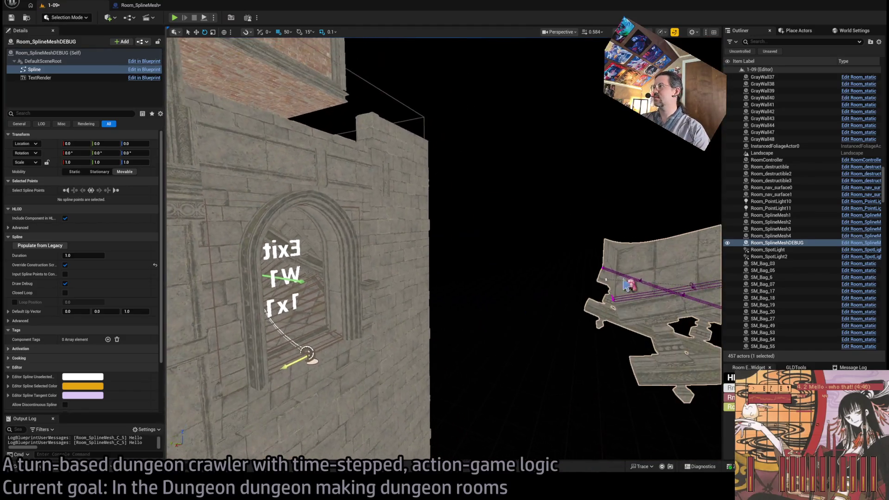
Focus on Room_SplineMesh1 through 4 and Room_SplineMeshDEBUG in turn, then go back to the blueprint graph
double_click(787, 216)
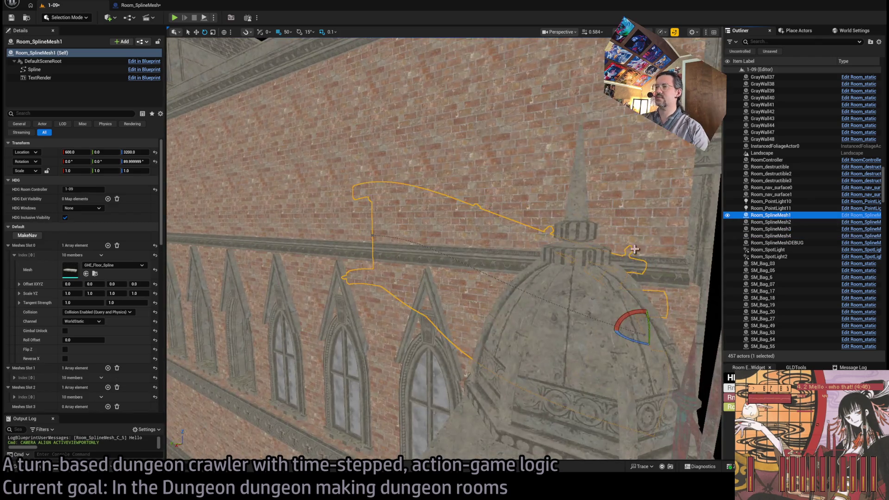
double_click(773, 223)
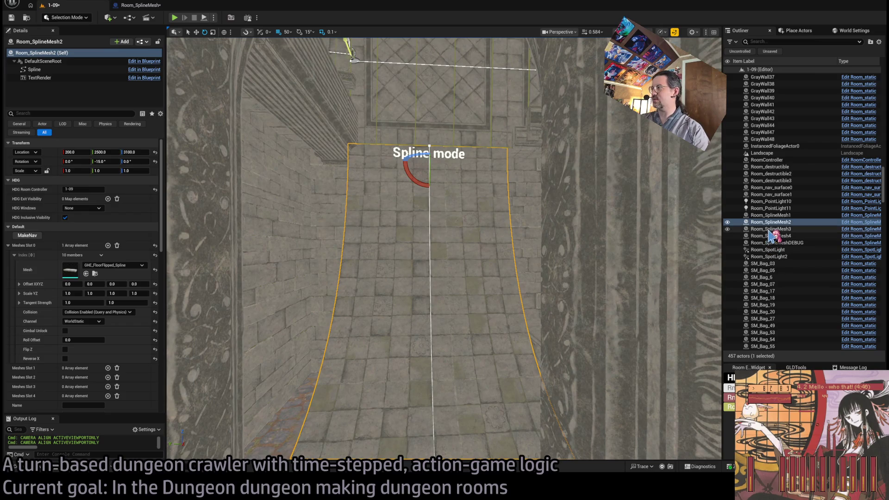
double_click(771, 229)
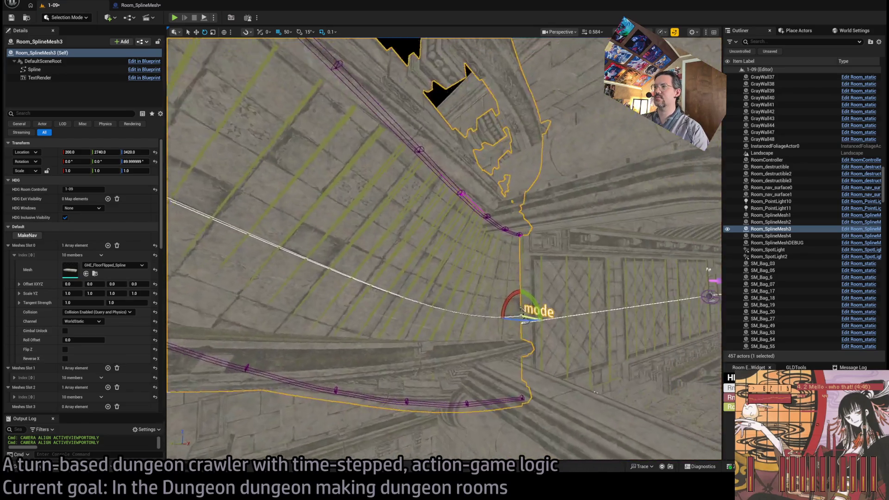
double_click(787, 236)
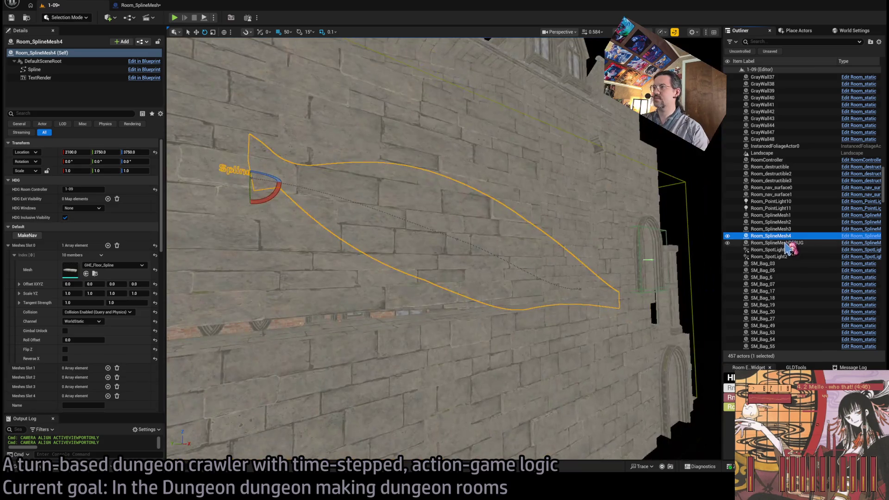
double_click(785, 243)
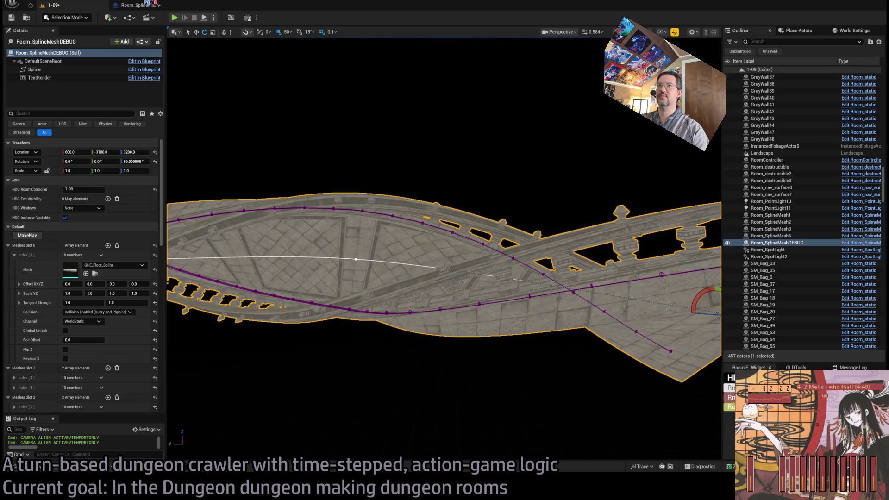
click(145, 7)
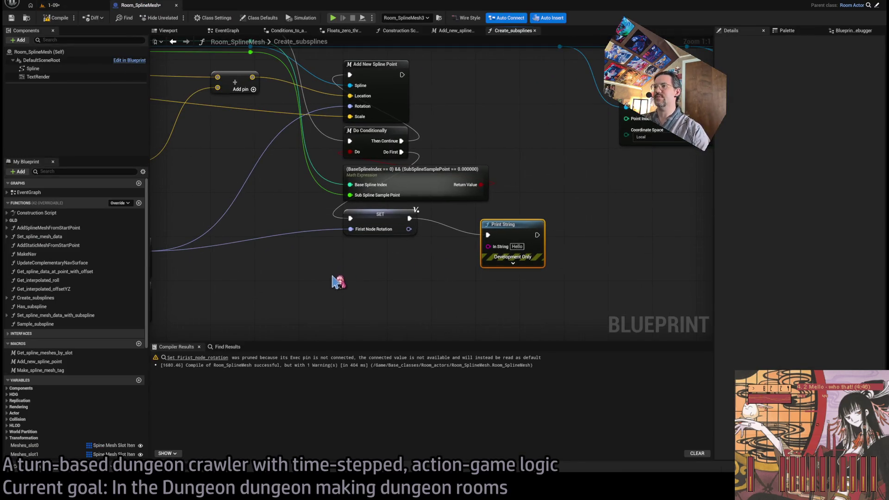
Add a Print Text node after SET and start wiring Self toward a display-name lookup
scroll(353, 278, down, 1)
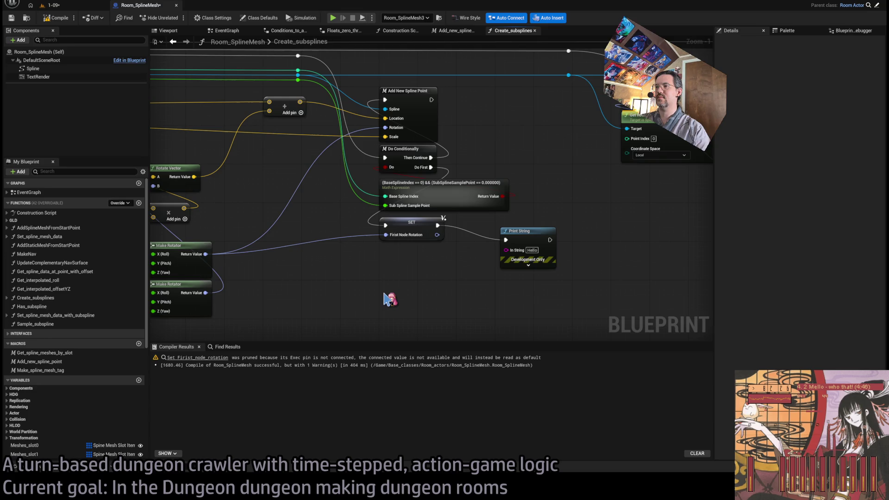
mouse_move(401, 215)
mouse_down()
mouse_move(477, 229)
mouse_move(583, 215)
mouse_up()
click(505, 240)
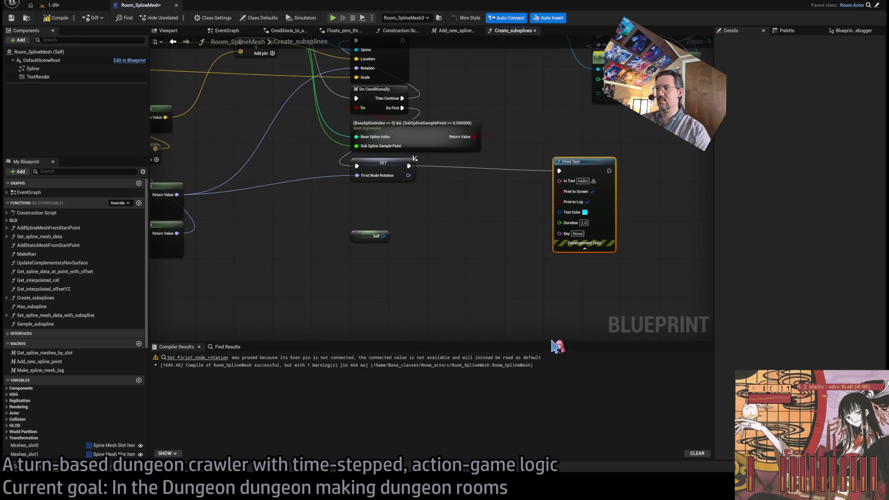
drag(560, 181, 545, 276)
drag(383, 236, 359, 214)
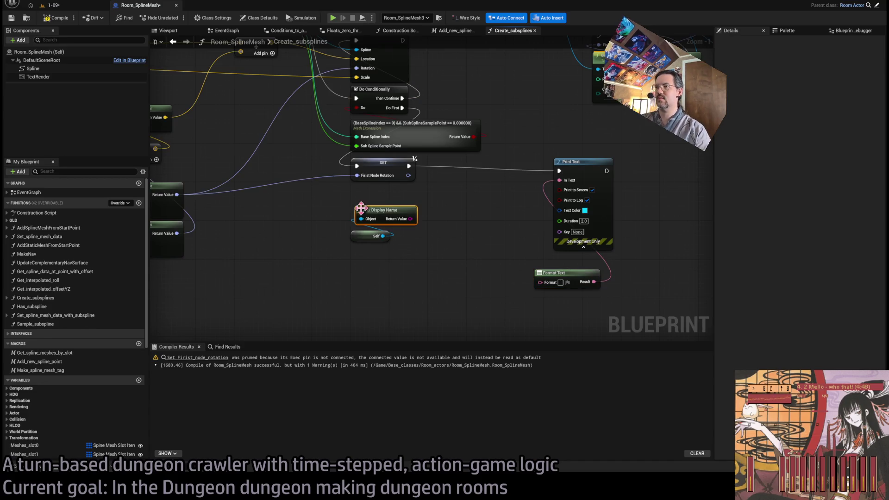
Set the format text to '{SplineMesh} | Is at the 0,0', feed it the display name, and recompile
scroll(416, 231, up, 1)
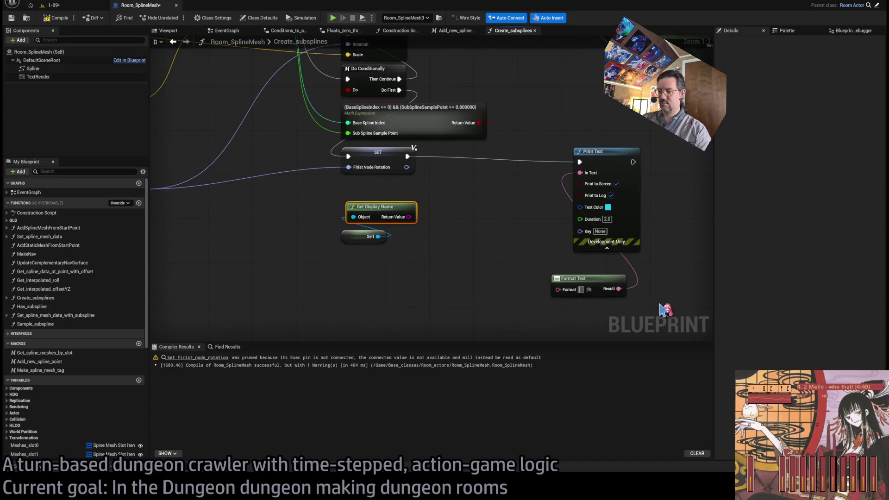
text({SplineMesh})
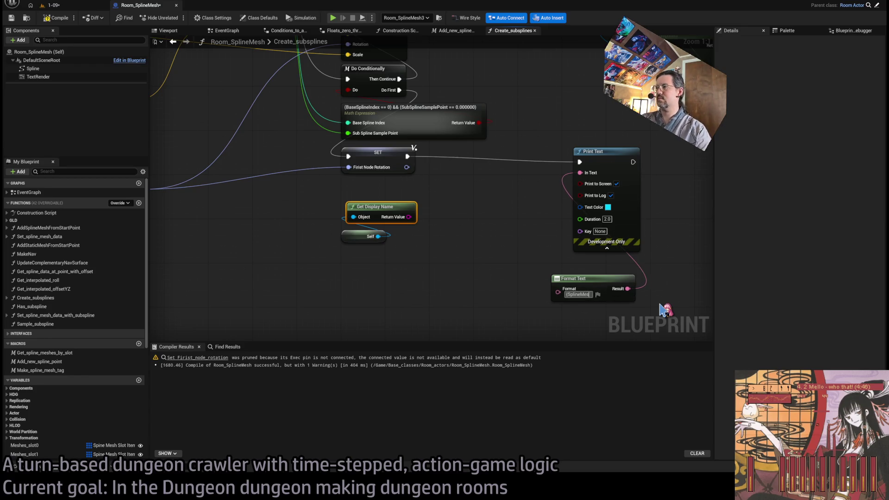
text( | z)
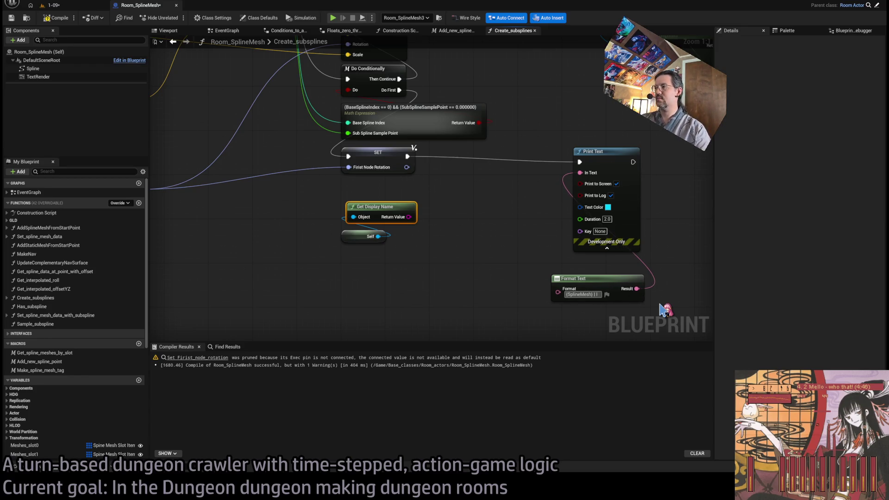
text(s )
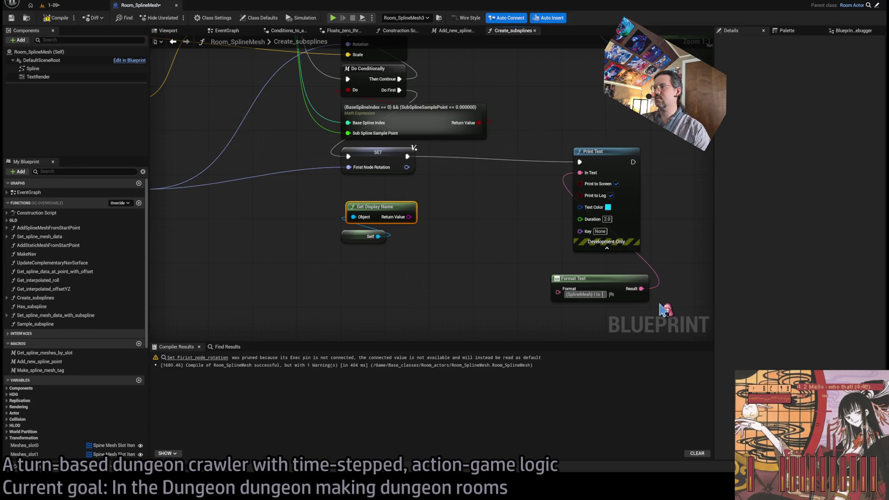
text(at the 0,0)
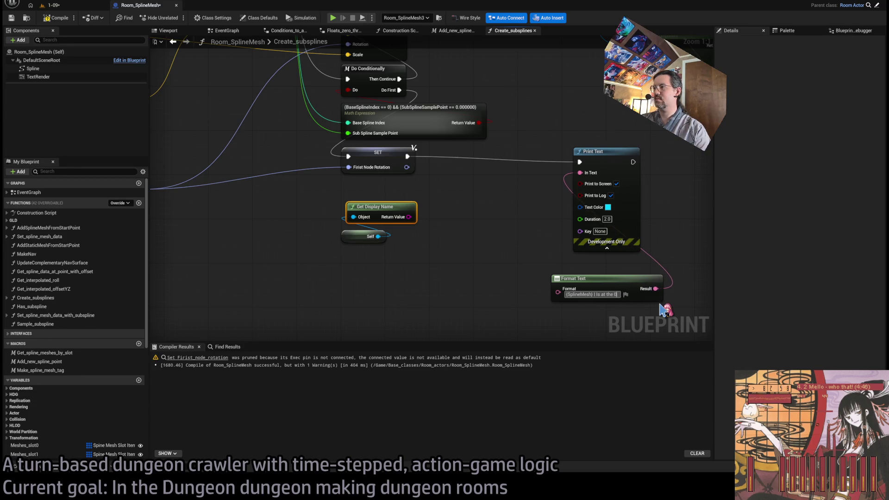
key(Return)
mouse_move(408, 217)
mouse_down()
mouse_move(529, 208)
mouse_move(558, 306)
mouse_up()
click(57, 18)
click(112, 465)
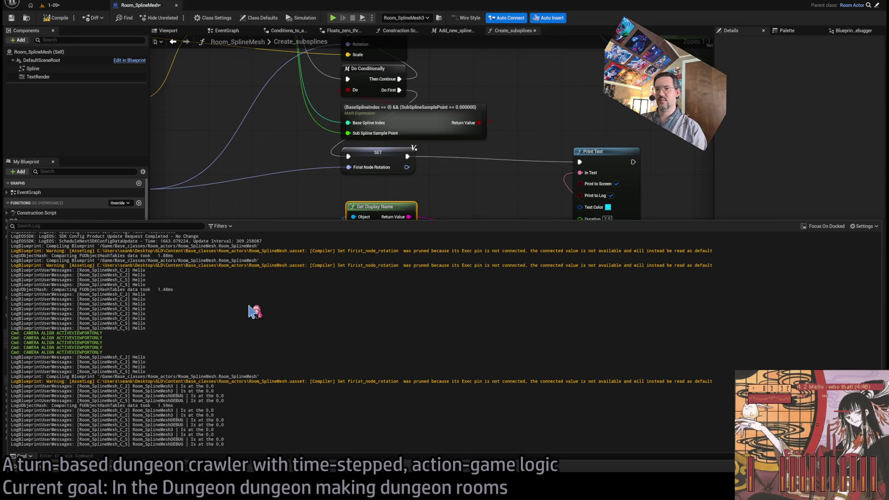
Append ' for Slot {SlotNo}' to the debug Format Text string, creating a SlotNo input
click(287, 228)
scroll(437, 235, down, 4)
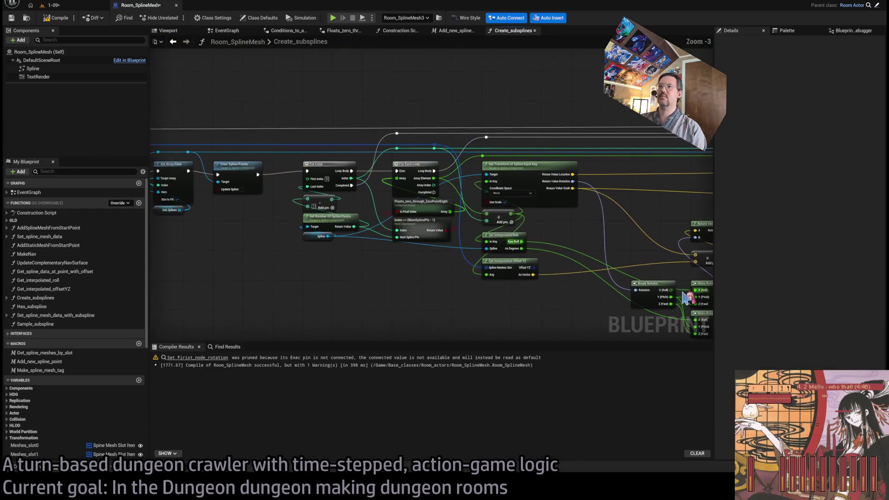
mouse_move(473, 254)
mouse_down()
mouse_move(627, 254)
mouse_move(515, 277)
mouse_up()
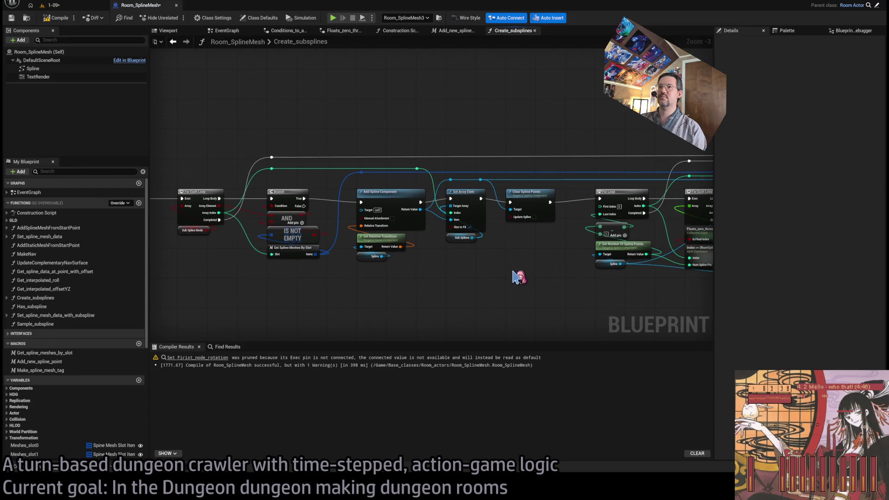
mouse_move(470, 300)
mouse_down()
mouse_move(454, 287)
mouse_move(350, 270)
mouse_move(463, 290)
mouse_up()
scroll(502, 291, down, 2)
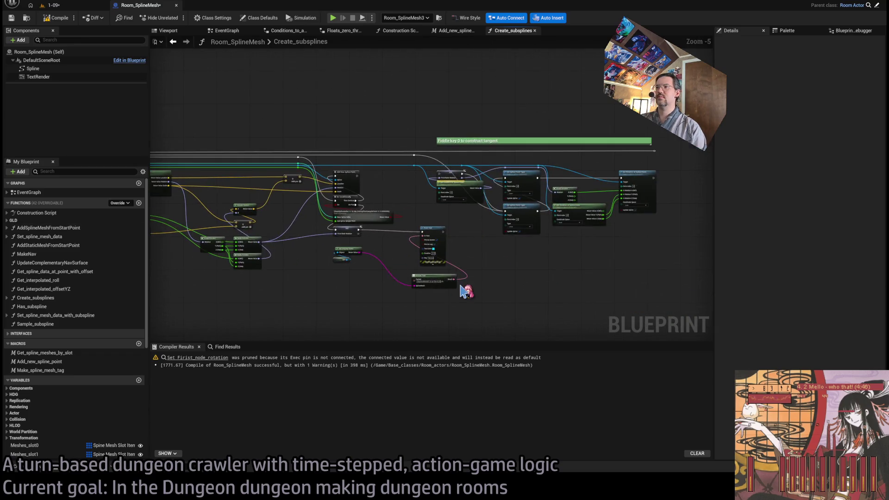
scroll(463, 291, up, 4)
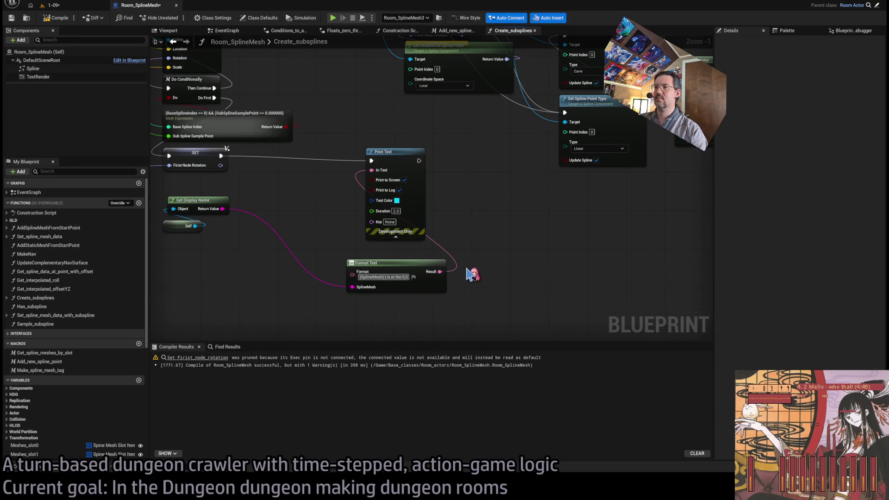
text(for)
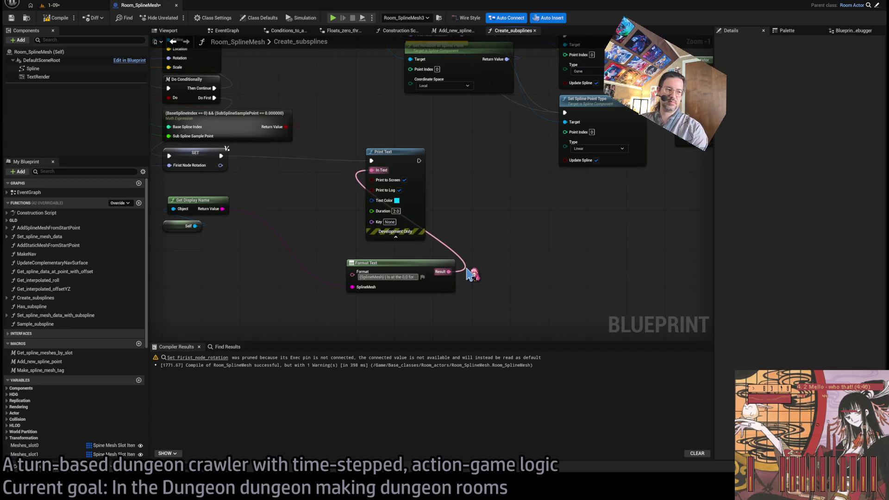
text( Slot {SlotNo)
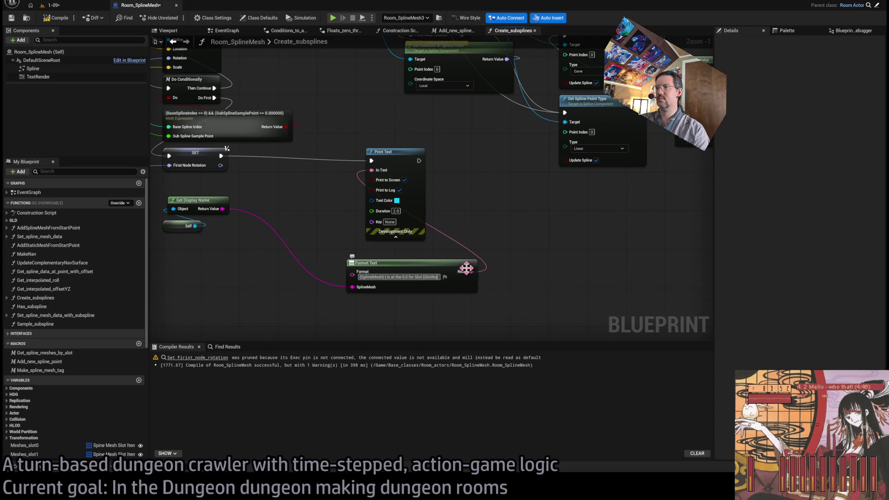
click(462, 264)
scroll(662, 294, down, 4)
mouse_move(662, 295)
mouse_down()
mouse_move(801, 296)
mouse_move(591, 383)
mouse_move(556, 246)
mouse_up()
scroll(815, 292, up, 2)
scroll(555, 245, up, 2)
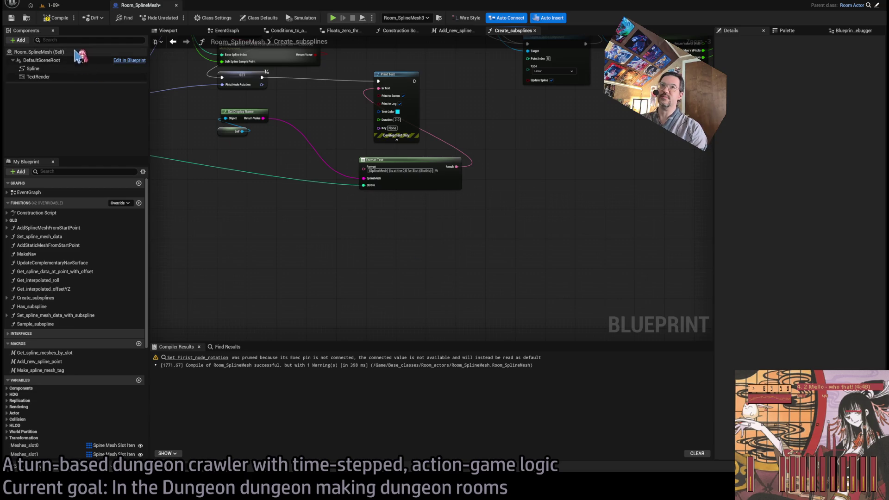
Recompile and read the log lines reporting each room at 0,0 for Slot 1 or Slot 2
click(54, 18)
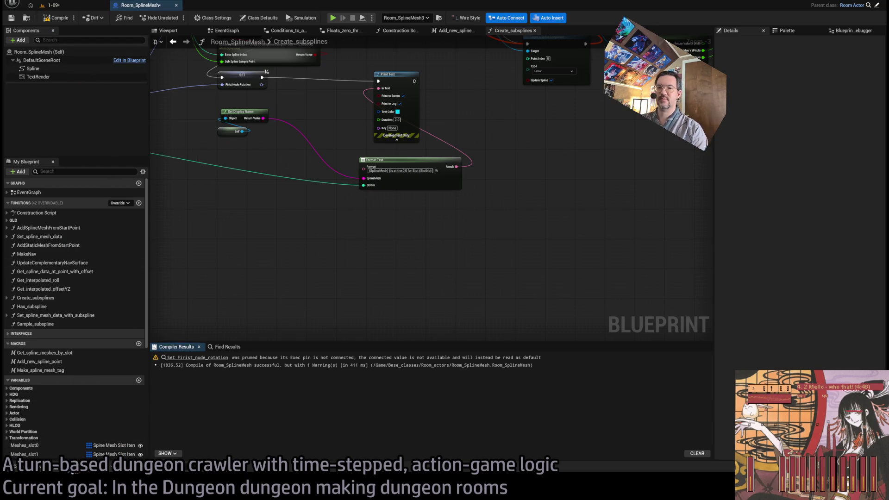
click(73, 456)
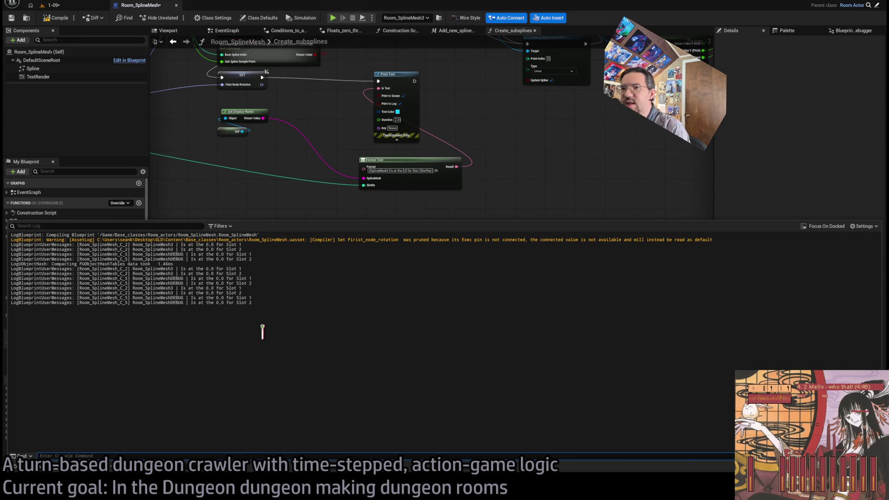
click(315, 109)
drag(315, 110, 362, 147)
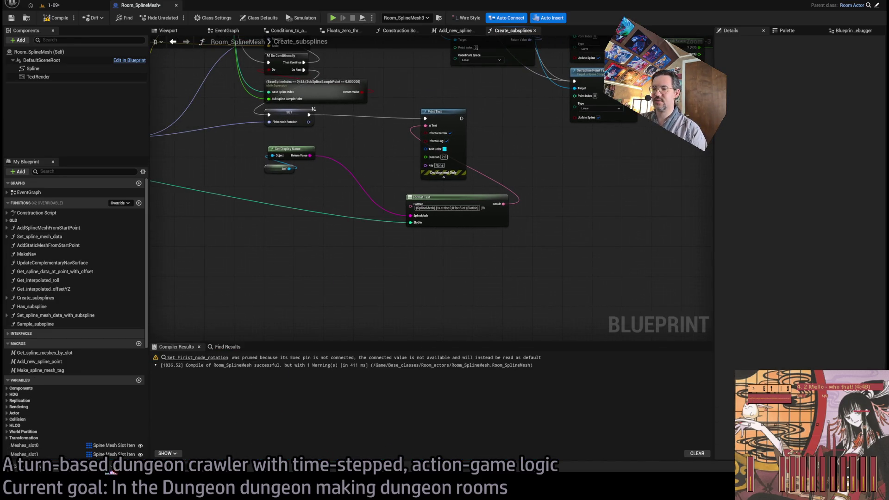
click(69, 472)
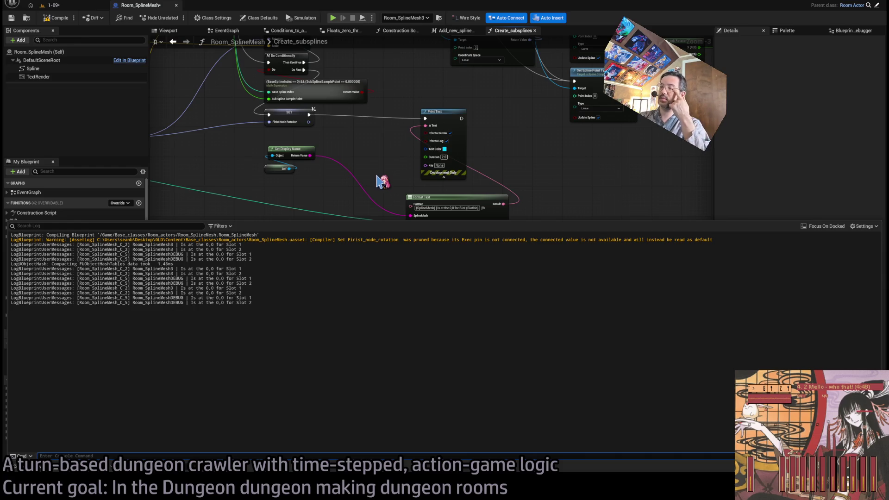
Close the Output Log and Add_new_spline_point graph, then survey the For Loop and For Each Loop nodes
click(383, 200)
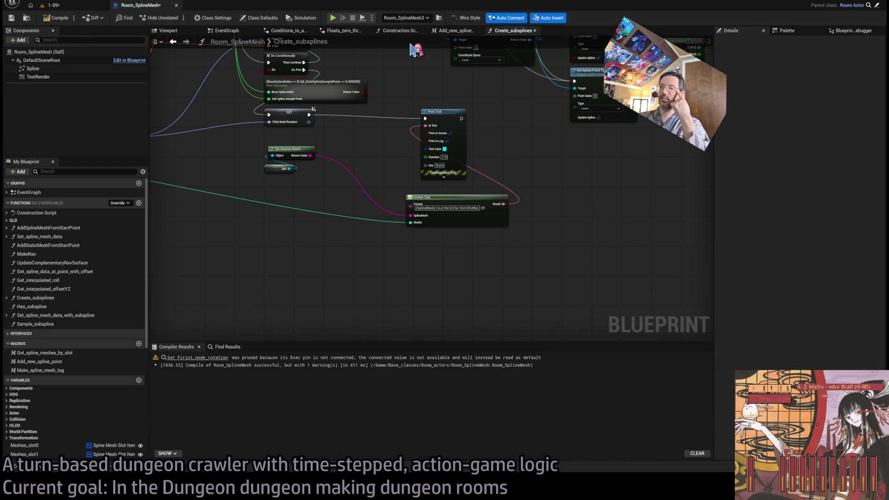
click(460, 32)
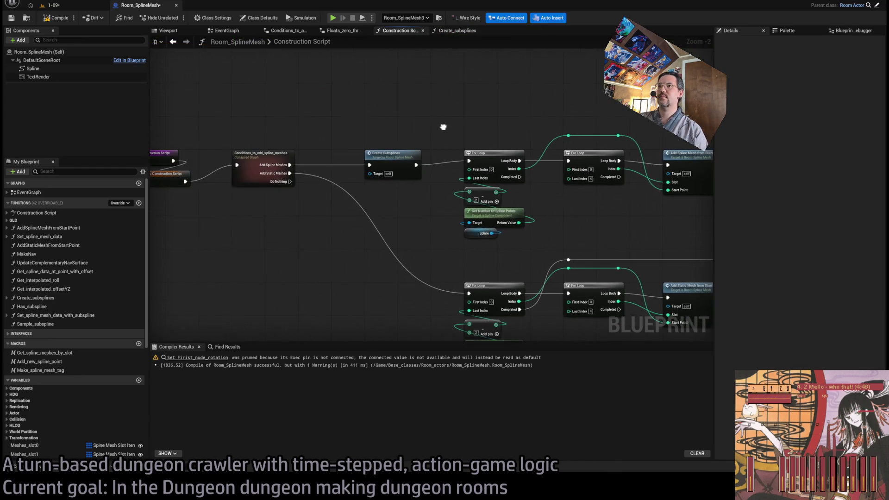
key(Home)
scroll(364, 250, up, 5)
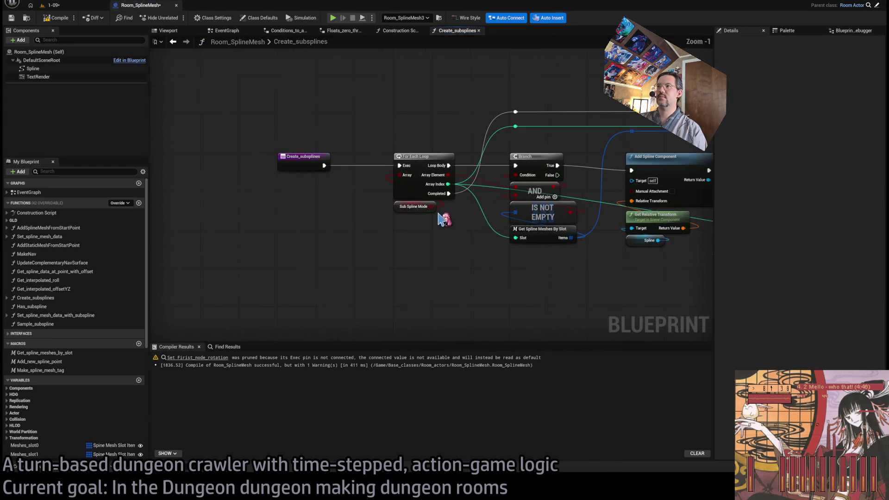
drag(425, 176, 337, 155)
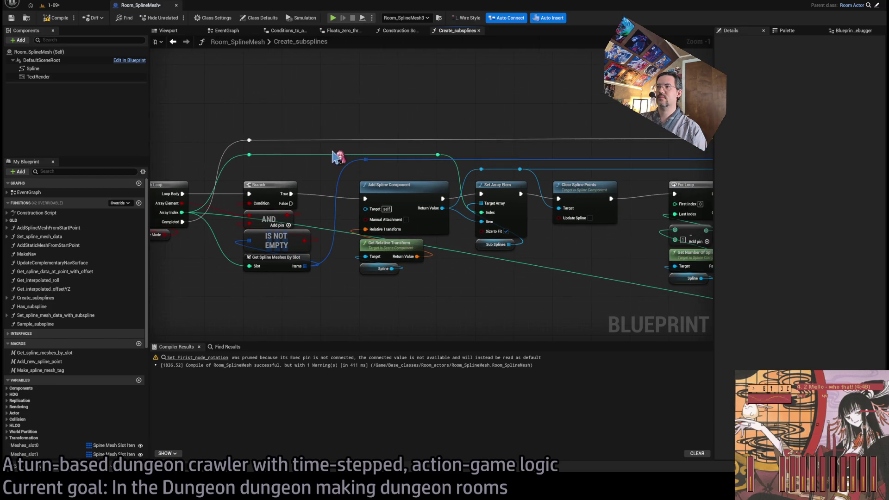
drag(496, 303, 539, 300)
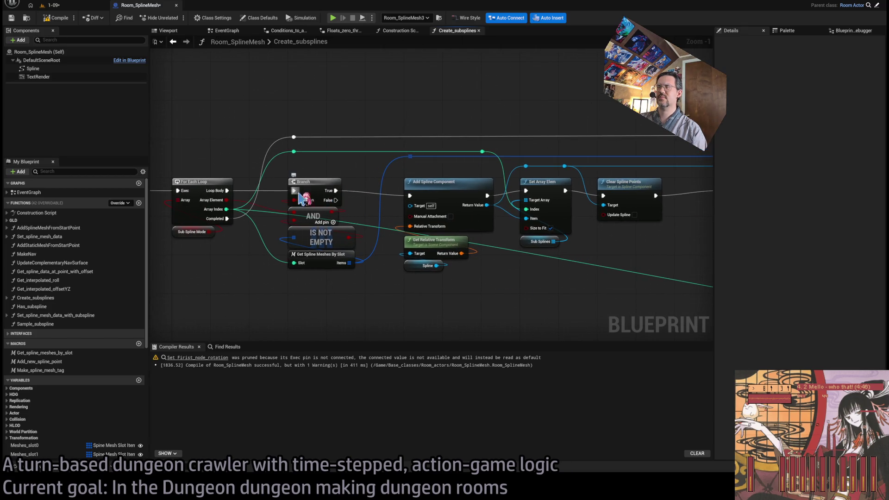
drag(337, 205, 308, 213)
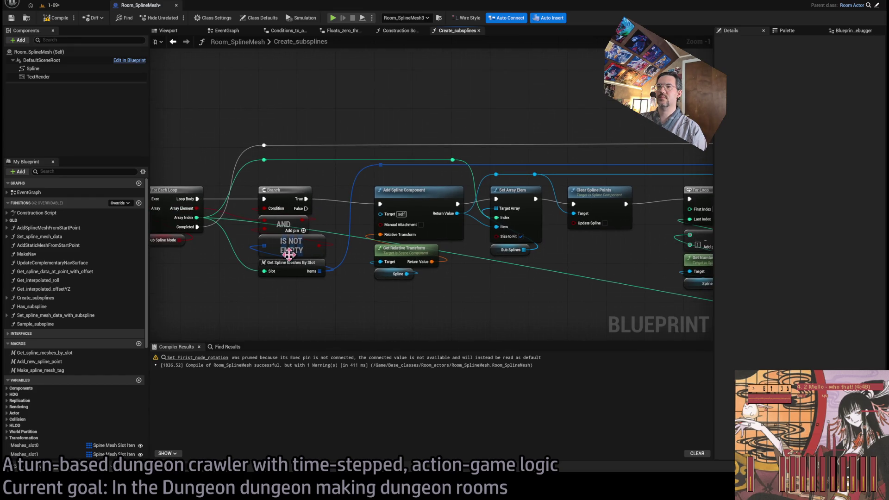
drag(354, 278, 329, 269)
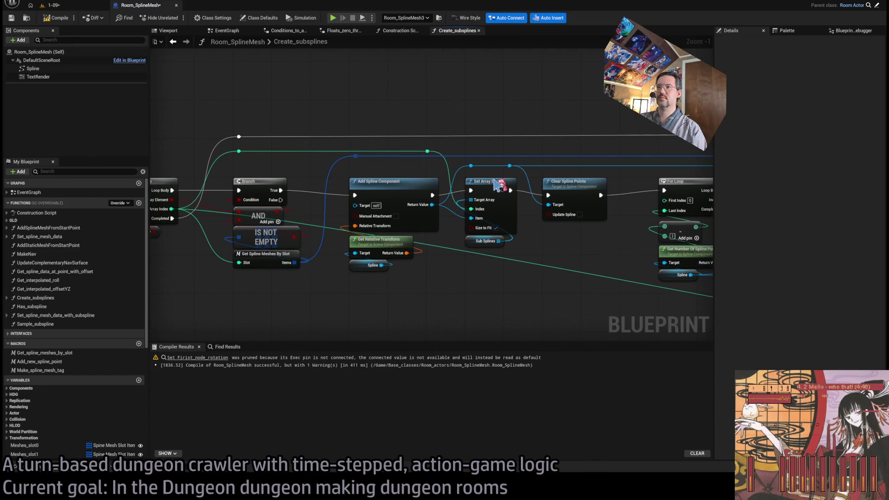
drag(694, 179, 417, 169)
drag(523, 250, 477, 225)
mouse_move(352, 295)
mouse_down()
mouse_move(426, 308)
mouse_move(424, 162)
mouse_up()
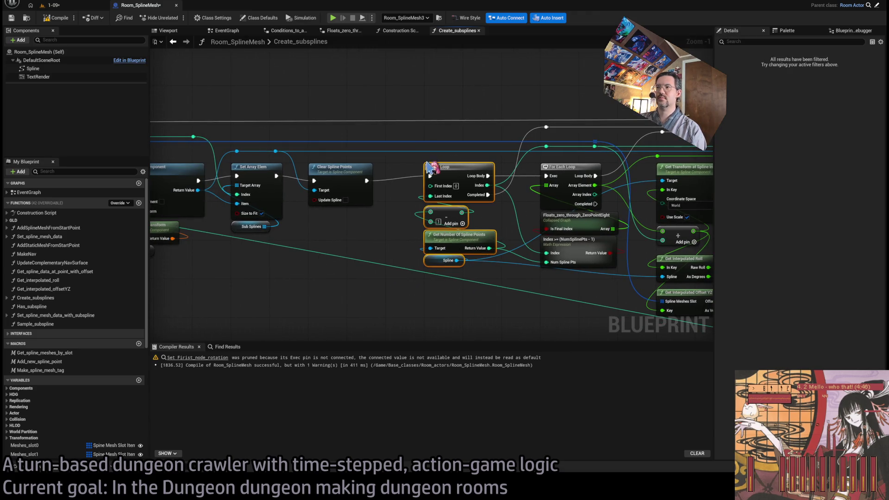
Inspect the Math Expression's inner graph of two == checks joined by AND, then return to Create_subsplines
drag(461, 323, 340, 320)
click(343, 327)
scroll(389, 303, down, 1)
drag(389, 304, 240, 248)
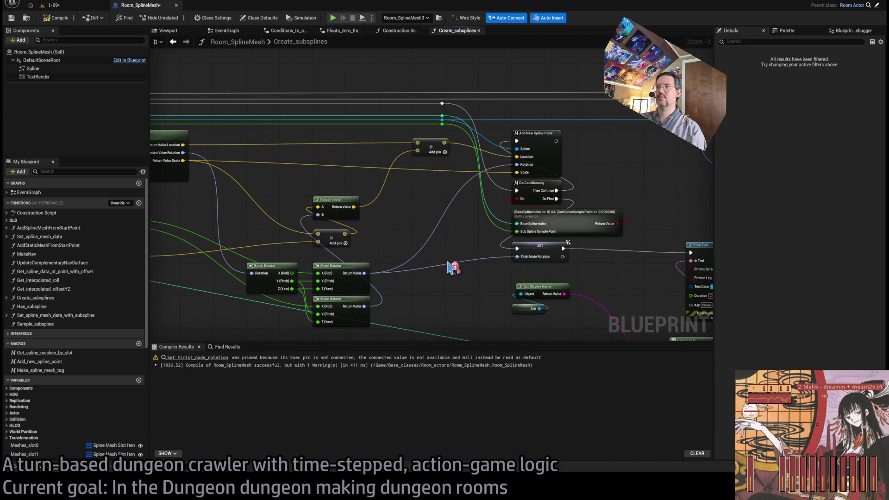
mouse_move(461, 257)
mouse_down()
mouse_move(377, 222)
mouse_move(475, 203)
mouse_up()
double_click(469, 193)
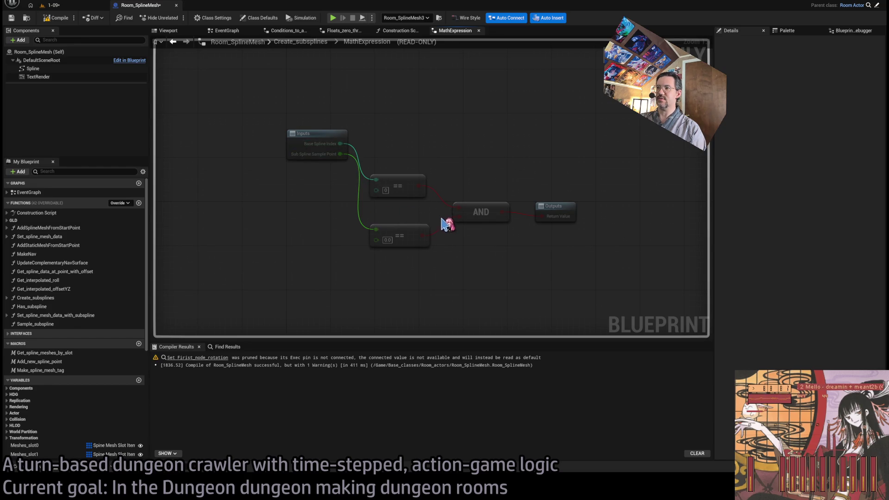
click(317, 42)
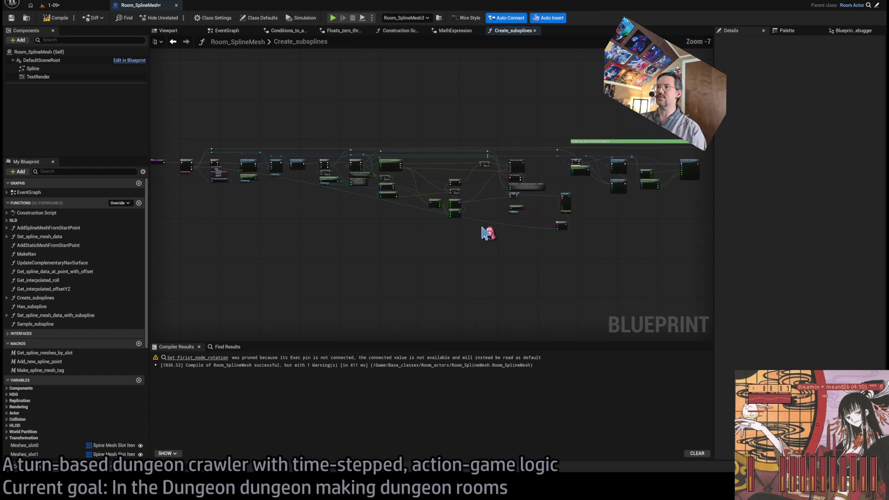
Add a {condition} argument to the Format Text string and wire the Math Expression result into it
scroll(386, 186, up, 3)
scroll(525, 204, down, 2)
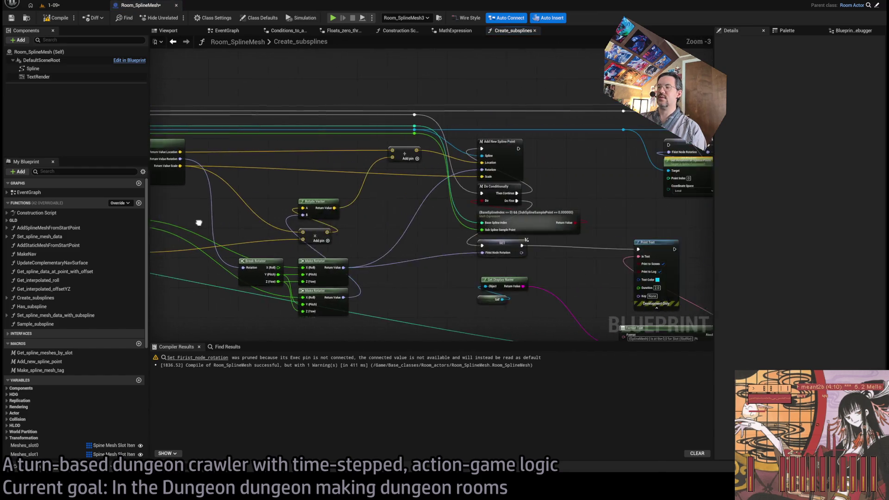
scroll(301, 221, up, 4)
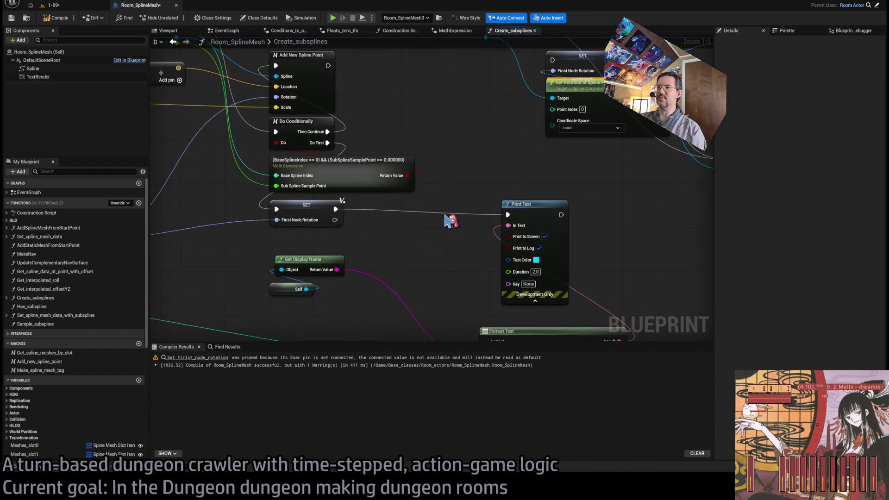
scroll(472, 168, down, 1)
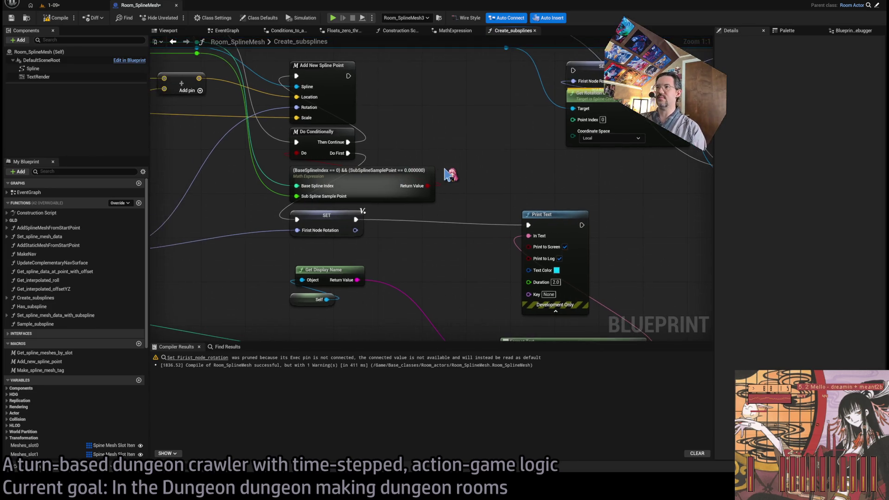
drag(472, 168, 462, 145)
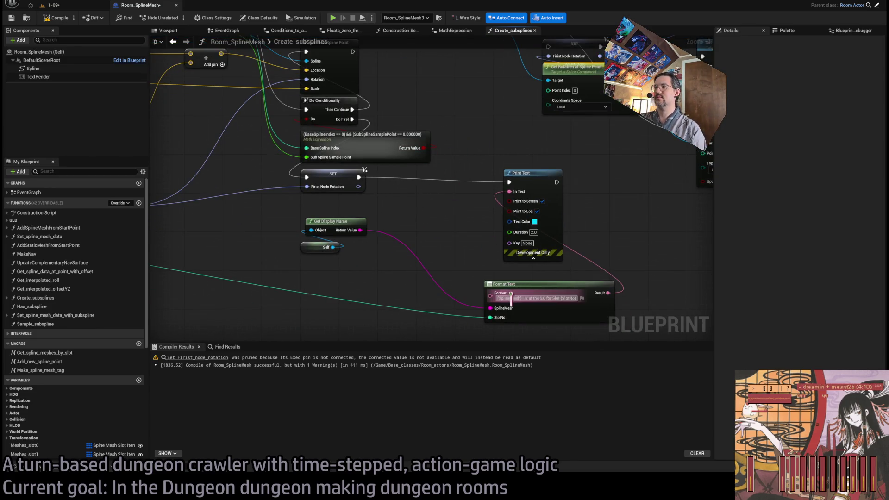
text((co)
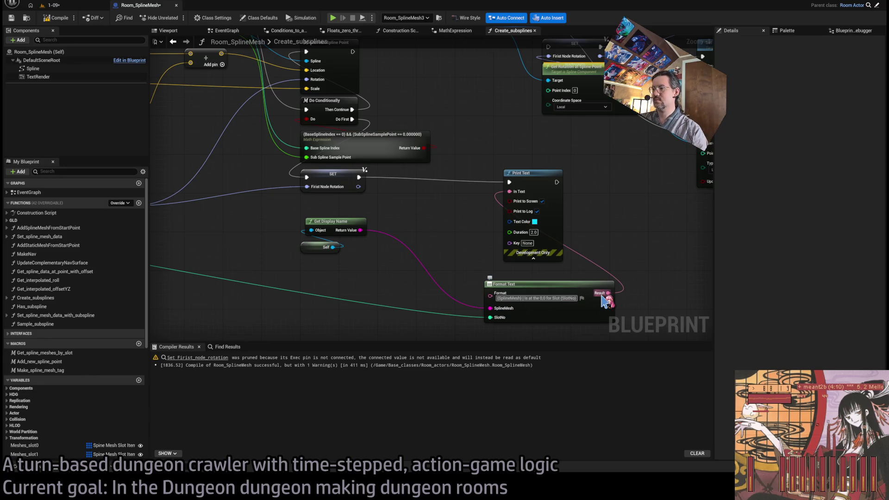
text(ndi)
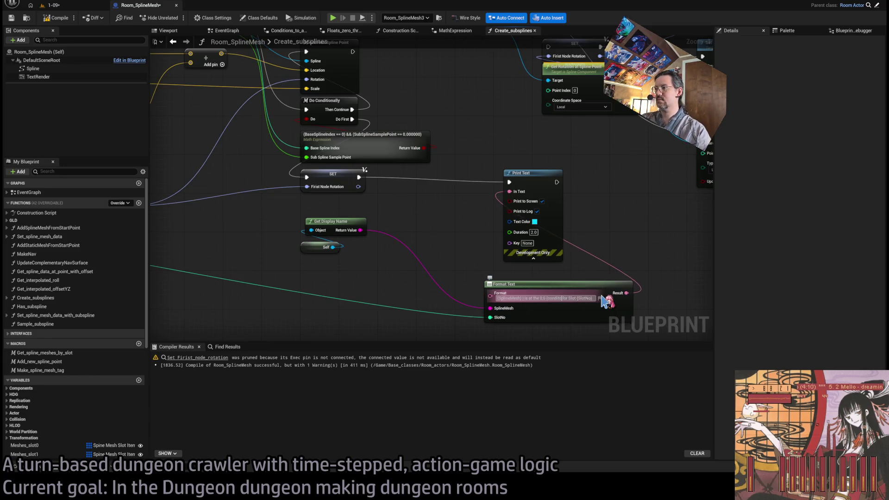
text(tion)
key(Return)
mouse_move(424, 148)
mouse_down()
mouse_move(437, 206)
mouse_move(501, 331)
mouse_up()
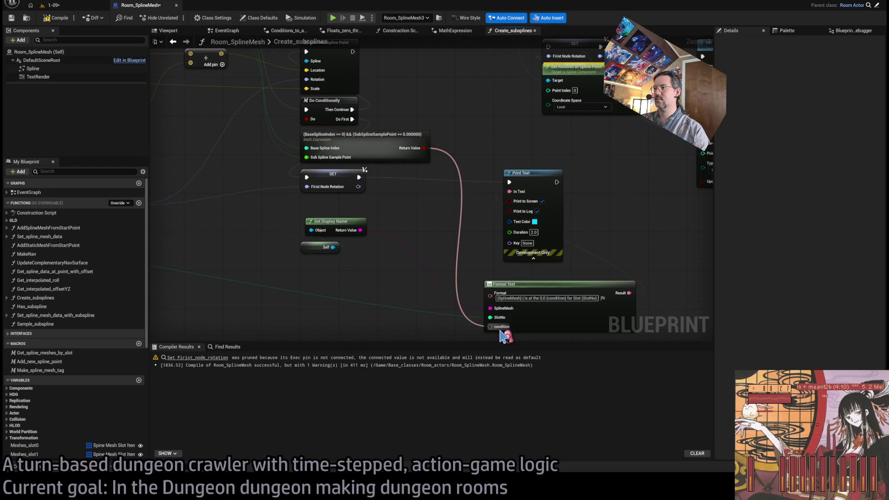
Recompile and check the log messages now reading '0,0 true for Slot'
click(56, 17)
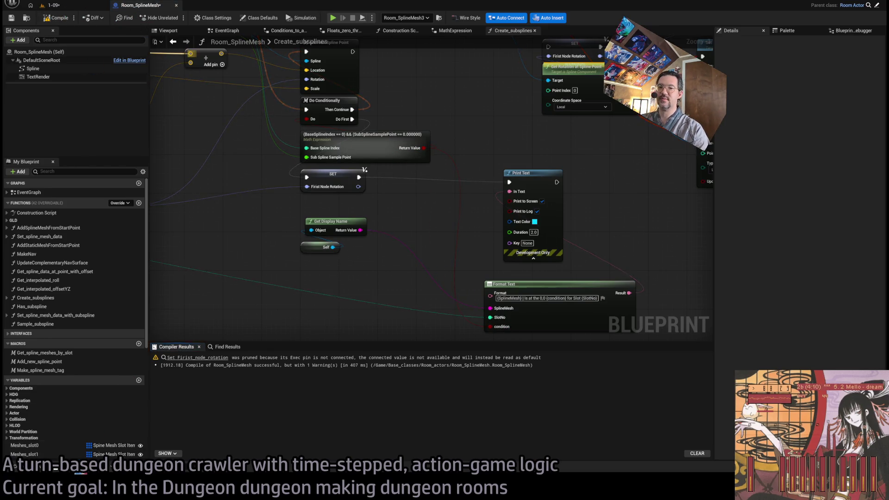
key(grave)
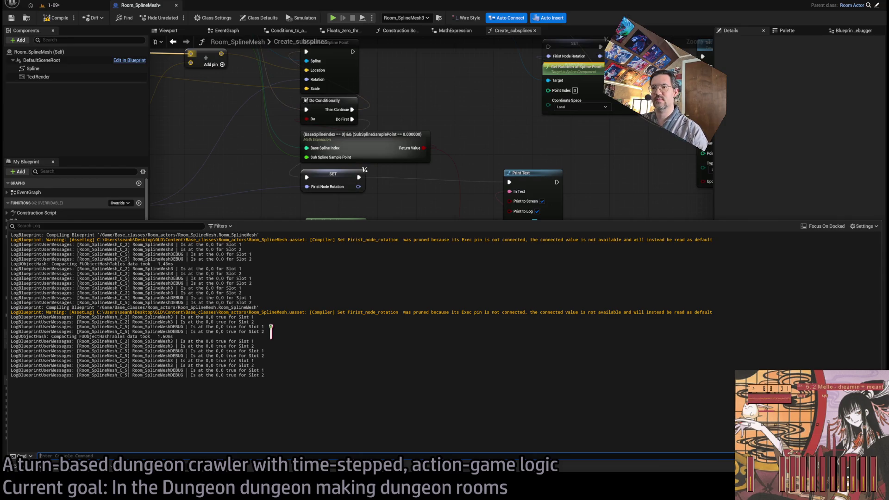
key(grave)
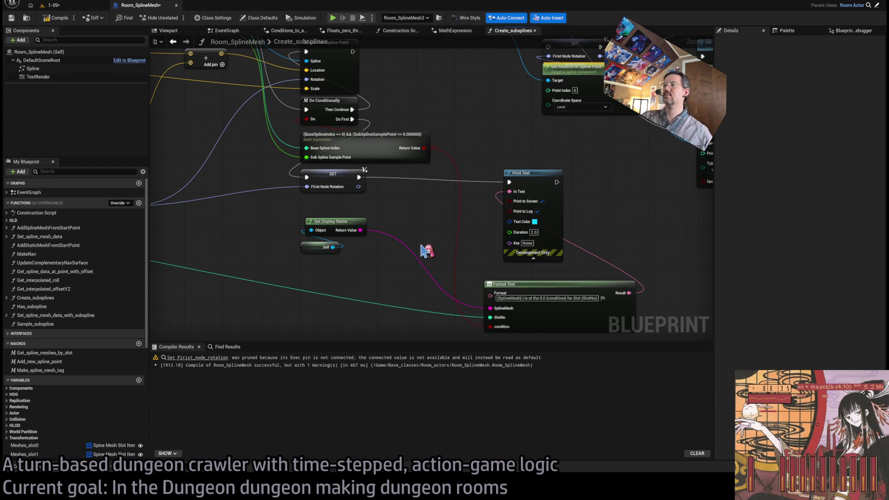
Move the Format Text node aside and pan left to the rotator and spline point nodes
drag(521, 283, 539, 269)
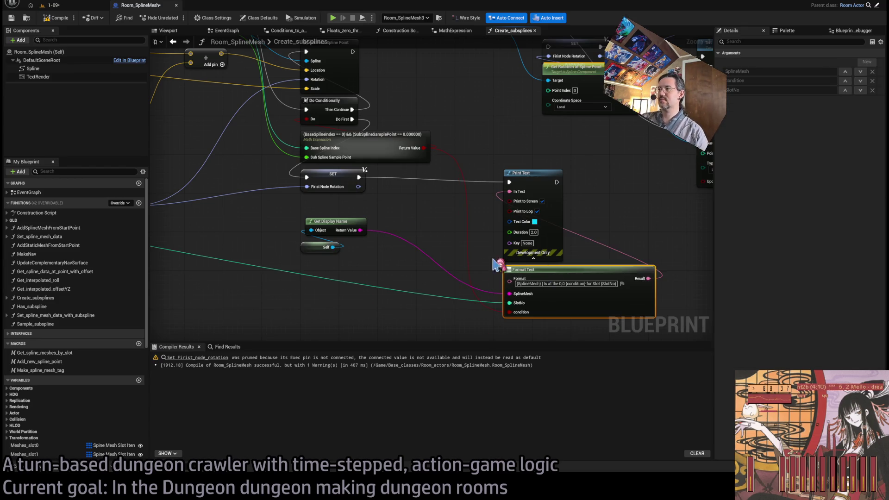
click(423, 215)
scroll(416, 216, down, 2)
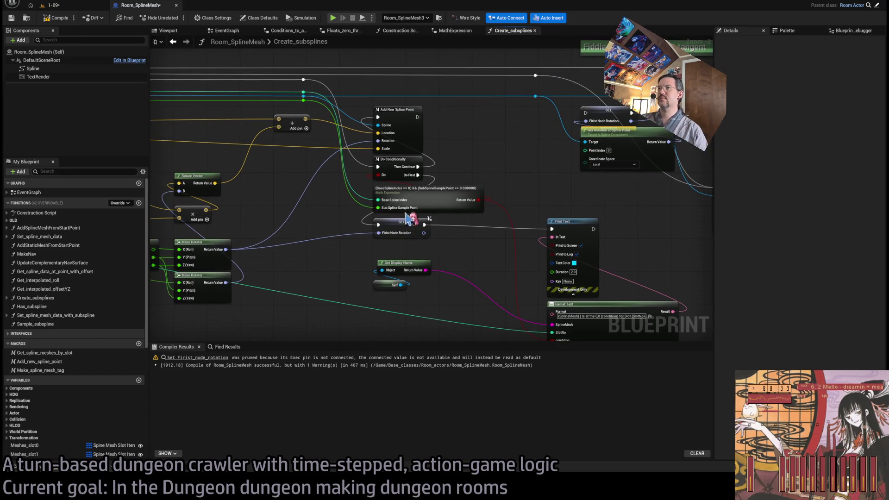
drag(401, 144, 504, 167)
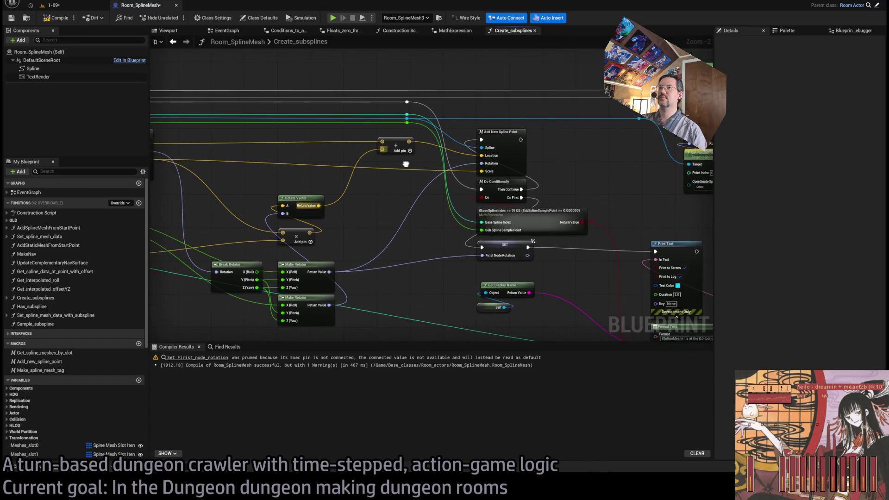
mouse_move(396, 170)
mouse_down()
mouse_move(462, 173)
mouse_move(475, 186)
mouse_up()
drag(489, 153, 436, 151)
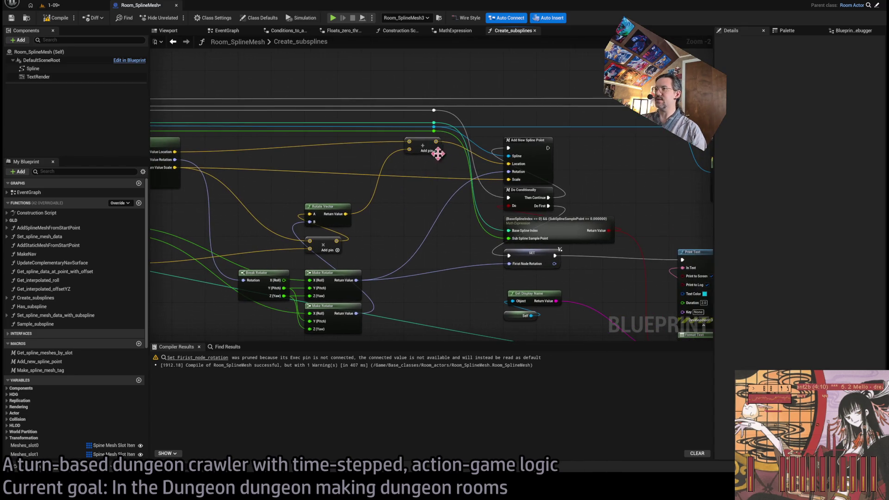
drag(488, 185, 412, 159)
mouse_move(542, 163)
mouse_down()
mouse_move(530, 157)
mouse_move(492, 190)
mouse_up()
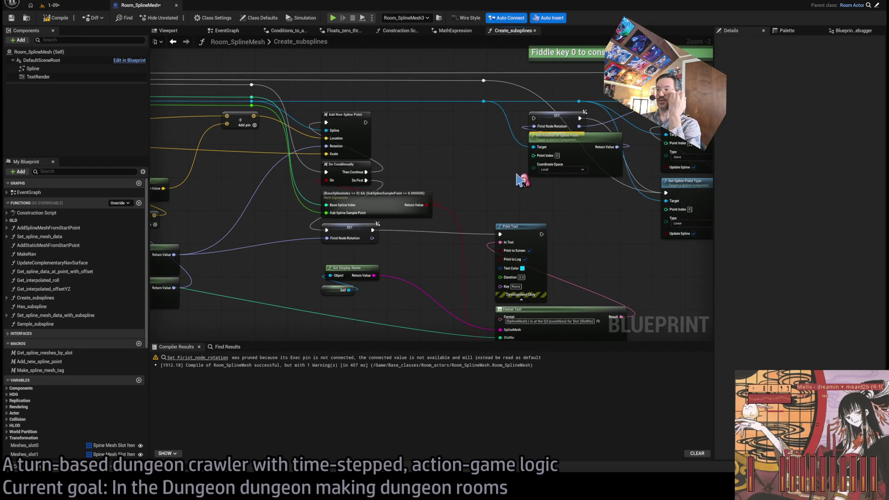
Pan further left past Clear Spline Points to the Create_subsplines entry node
drag(492, 179, 593, 183)
drag(399, 169, 557, 168)
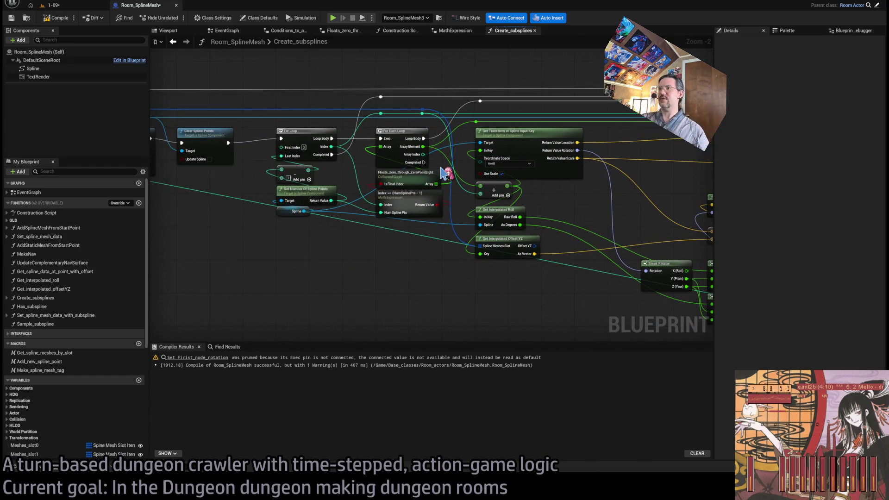
drag(313, 146, 428, 159)
mouse_move(425, 109)
mouse_down()
mouse_move(367, 111)
mouse_move(385, 252)
mouse_move(398, 226)
mouse_move(701, 242)
mouse_up()
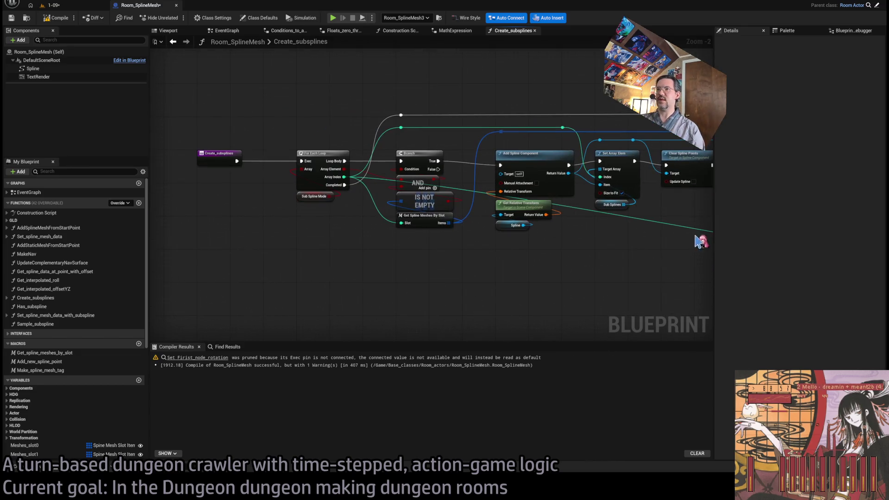
mouse_move(226, 153)
mouse_down()
mouse_move(286, 206)
mouse_move(318, 145)
mouse_move(449, 50)
mouse_move(456, 30)
mouse_move(407, 41)
mouse_move(254, 175)
mouse_move(203, 177)
mouse_up()
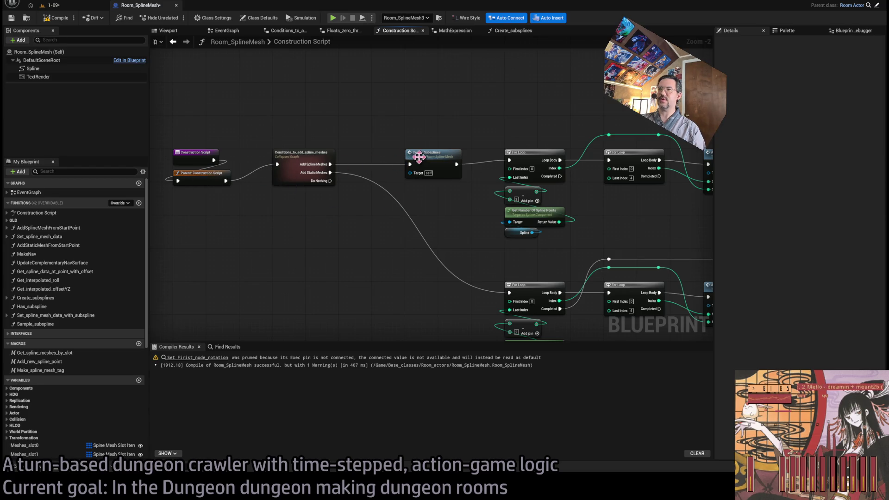
Inspect the Conditions_to_add_spline_meshes graph, then reopen the Create_subsplines function graph
double_click(319, 156)
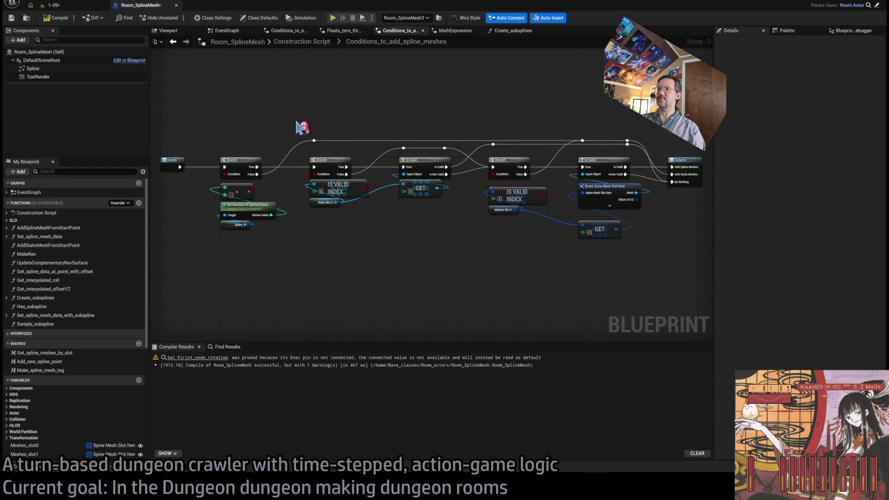
click(302, 42)
double_click(391, 120)
mouse_move(359, 202)
mouse_down()
mouse_move(282, 155)
mouse_move(343, 217)
mouse_move(344, 234)
mouse_move(383, 138)
mouse_up()
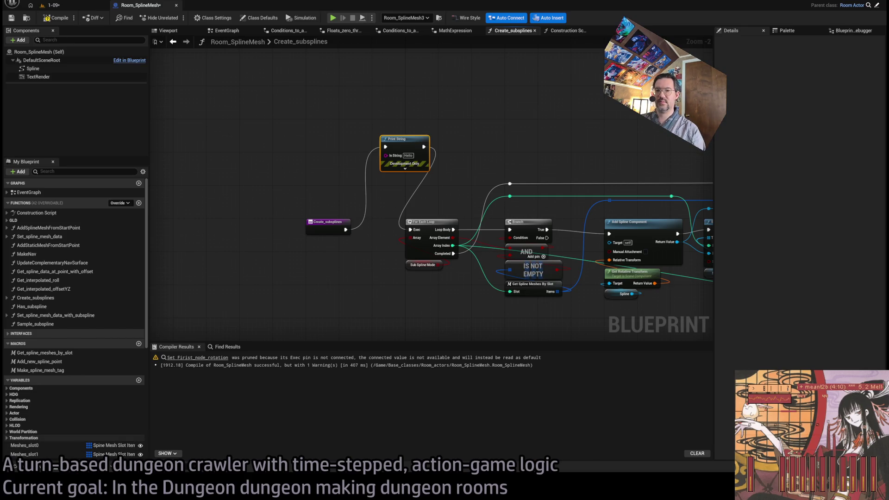
Recompile, read the Hello lines in the log, delete the Print String node, and return to level 1-09
click(56, 18)
key(grave)
key(grave)
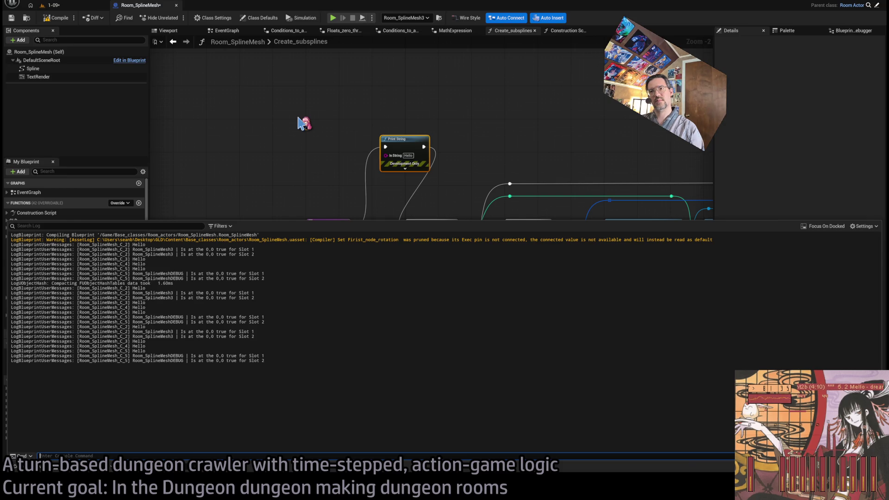
click(303, 122)
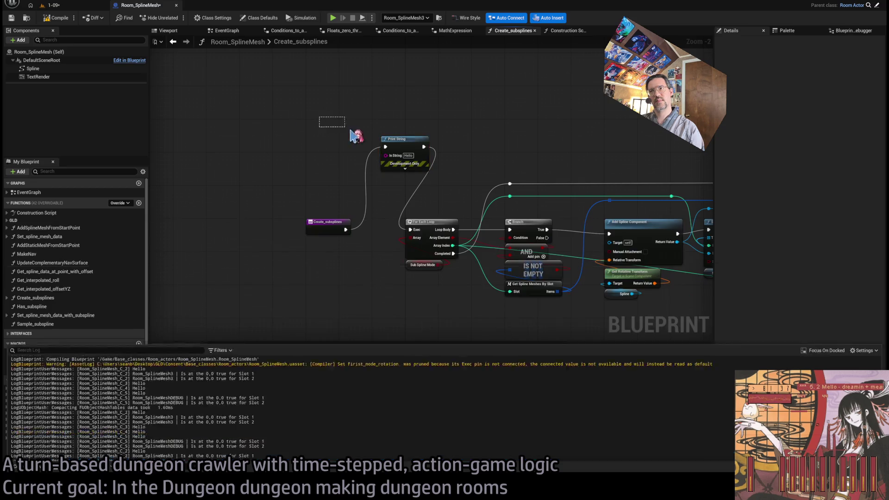
key(Delete)
click(93, 9)
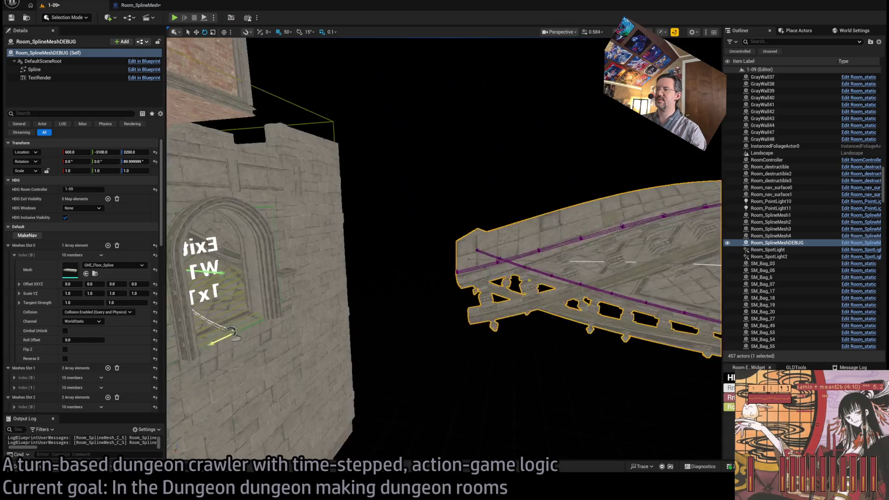
Reconnect the Create_subsplines entry to its For Each Loop and recompile the Room_SplineMesh blueprint
click(444, 141)
click(190, 68)
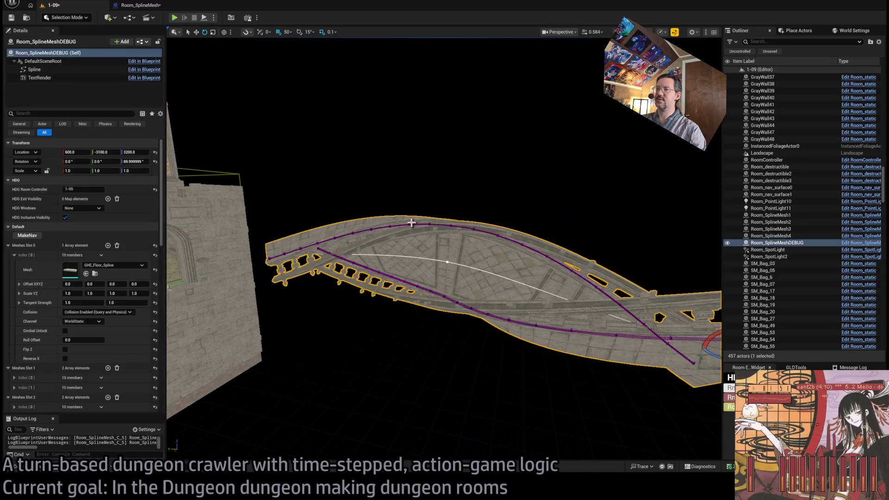
click(152, 9)
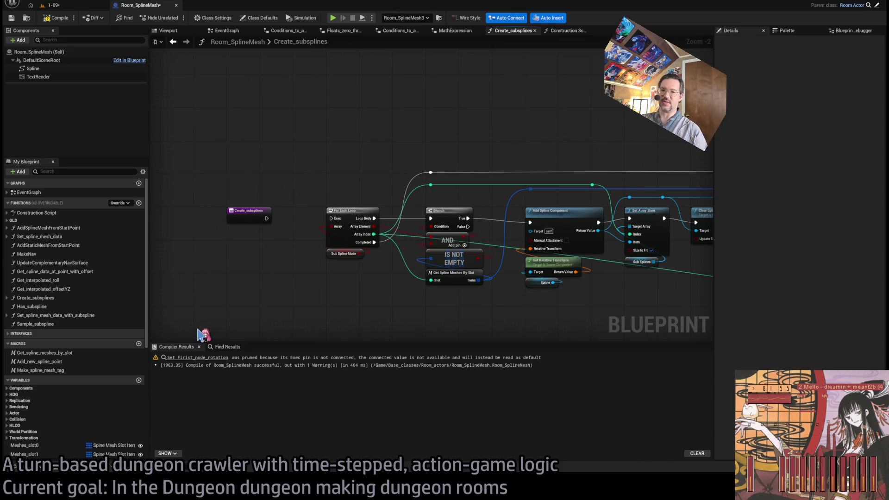
click(76, 472)
click(174, 318)
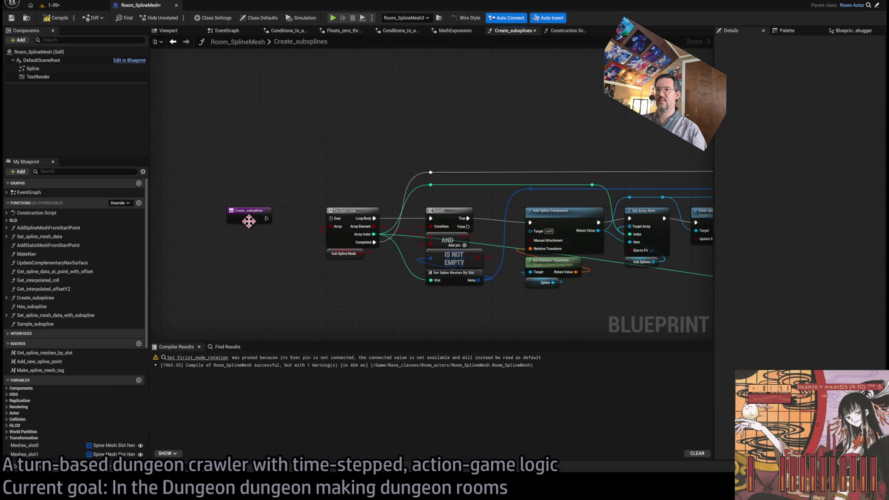
mouse_move(267, 218)
mouse_down()
mouse_move(318, 228)
mouse_move(330, 218)
mouse_up()
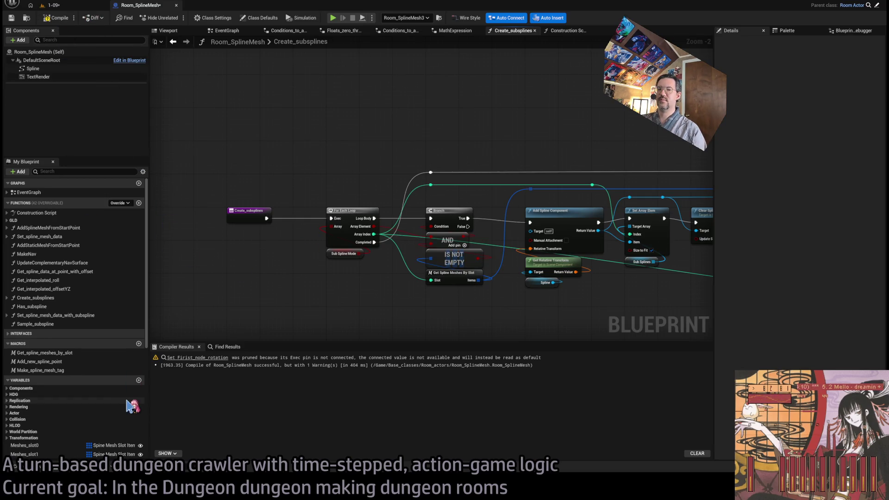
click(79, 472)
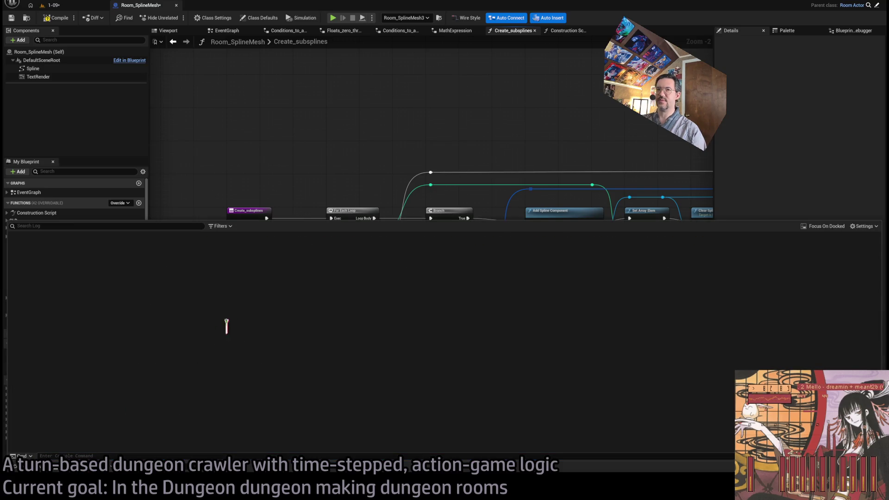
click(62, 20)
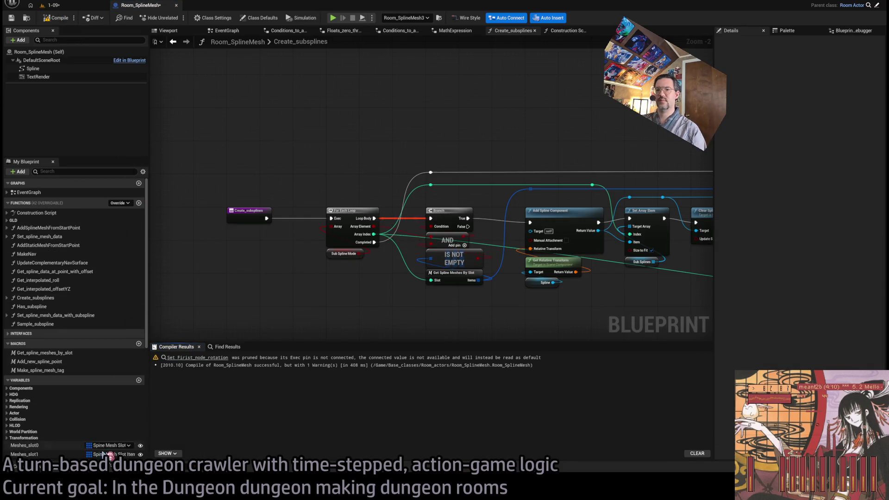
click(74, 470)
In the 1-09 level, lower a room spline point from Z 200 to 150
click(76, 9)
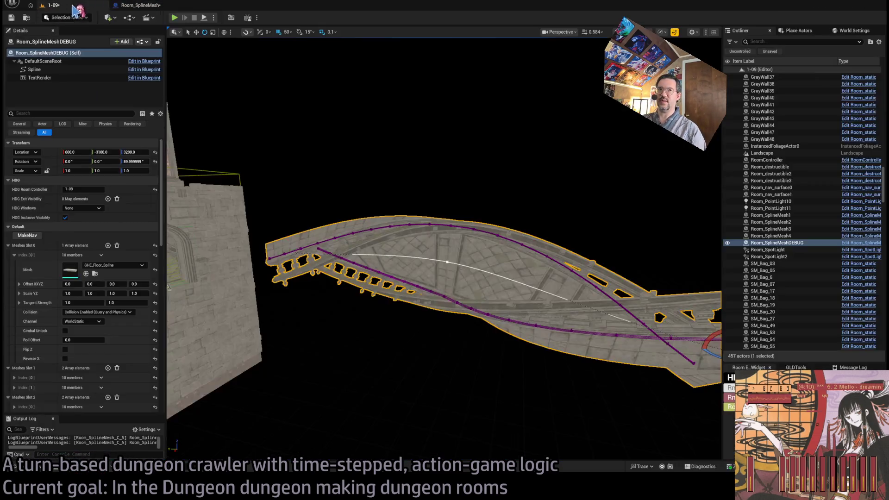
drag(437, 269, 449, 262)
click(443, 260)
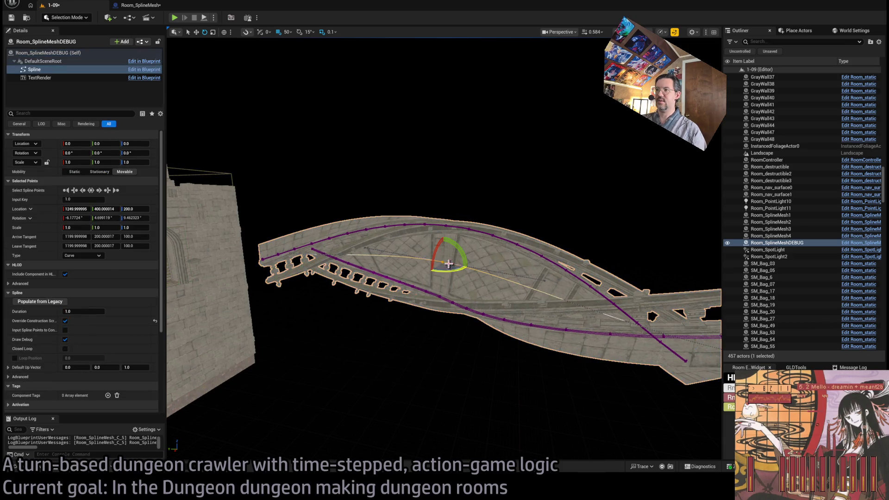
key(w)
mouse_move(444, 250)
mouse_down()
mouse_move(371, 278)
mouse_move(362, 295)
mouse_up()
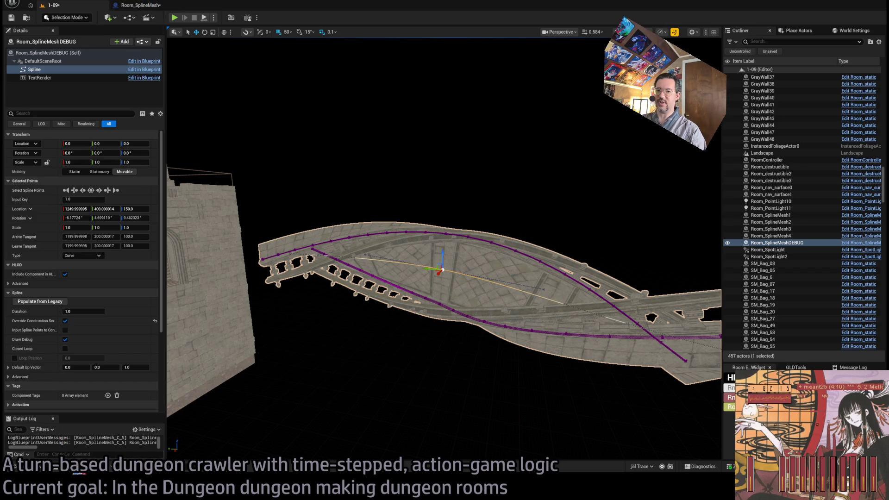
key(grave)
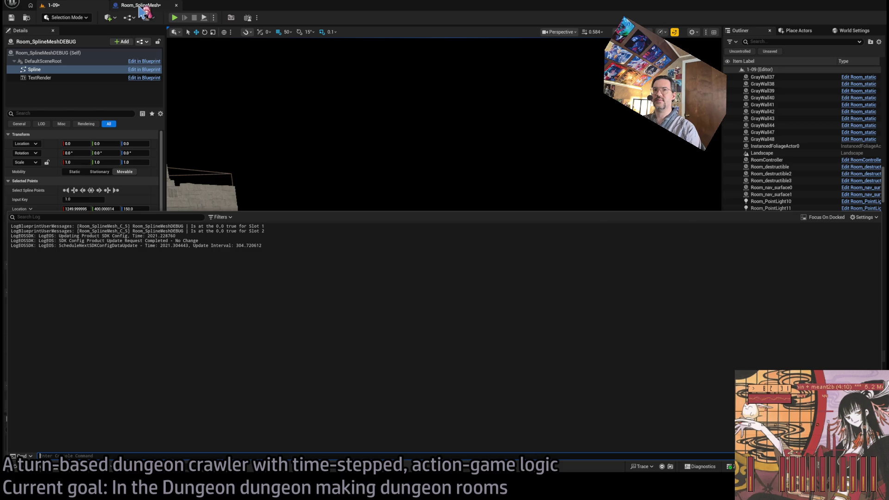
Append ', rot is {ROT}' to the debug Format Text and wire First Node Rotation toward ROT
click(141, 9)
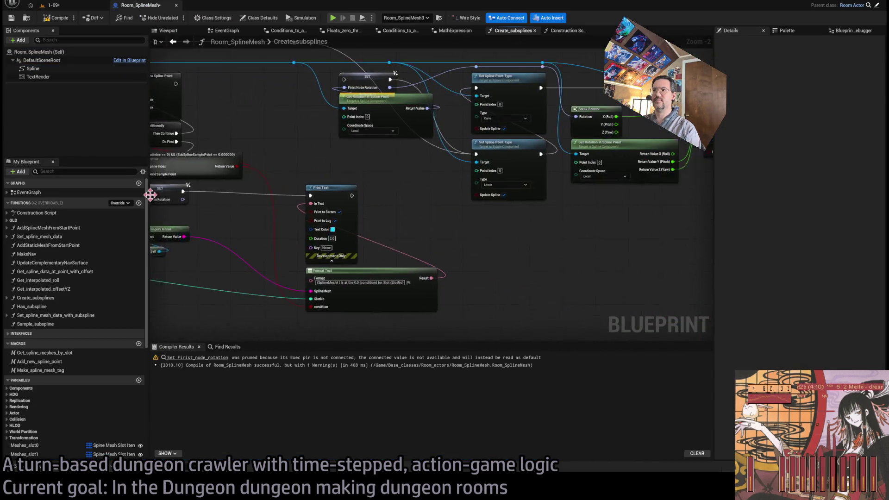
click(505, 260)
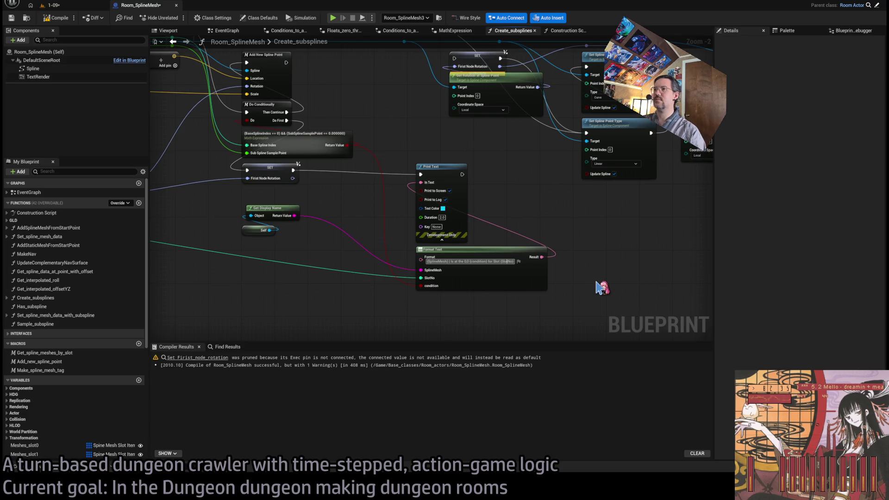
text(, rot is {)
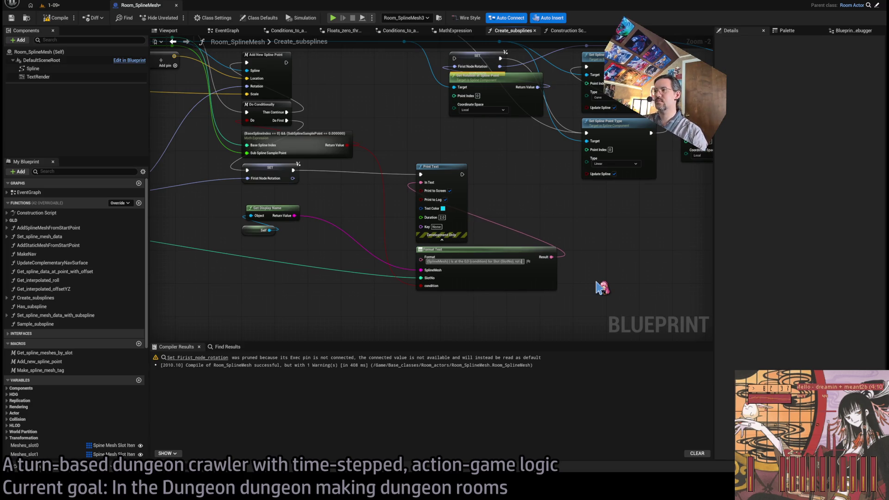
text(ROT})
key(Return)
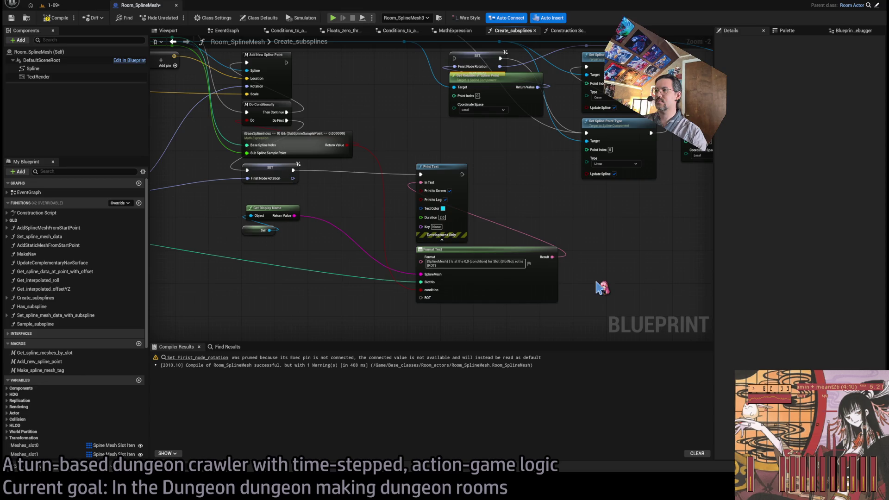
mouse_move(293, 180)
mouse_down()
mouse_move(426, 298)
mouse_move(414, 327)
mouse_up()
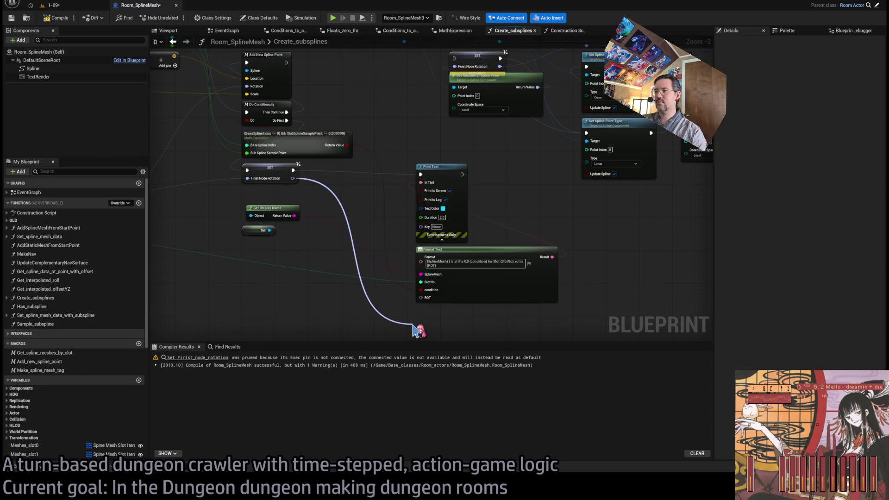
drag(414, 327, 416, 329)
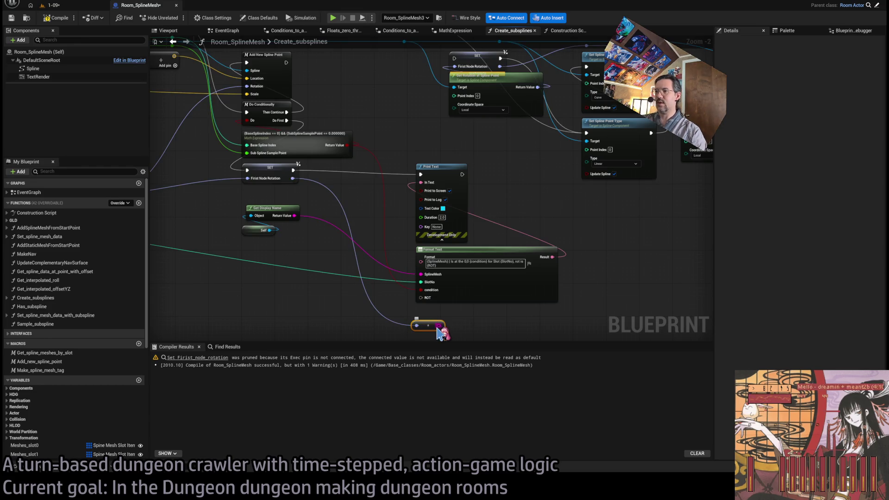
click(69, 6)
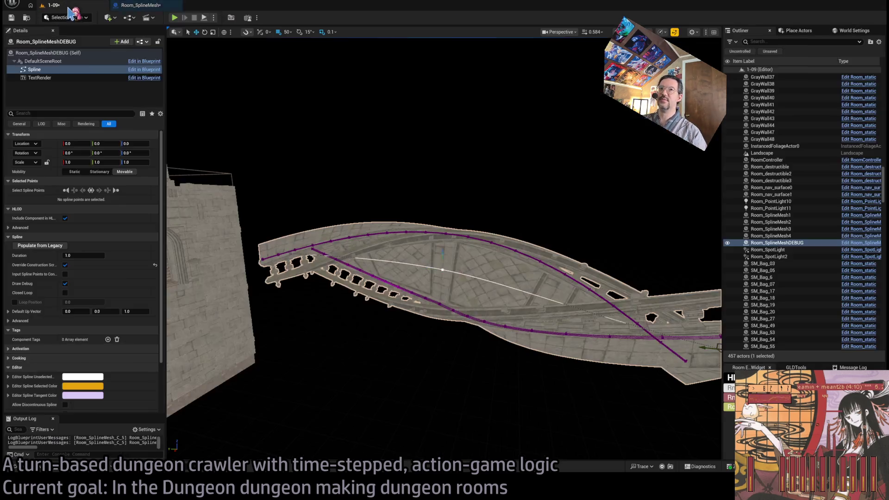
Inspect the 'rot is' rotation values logged for each spline mesh in the Output Log
key(grave)
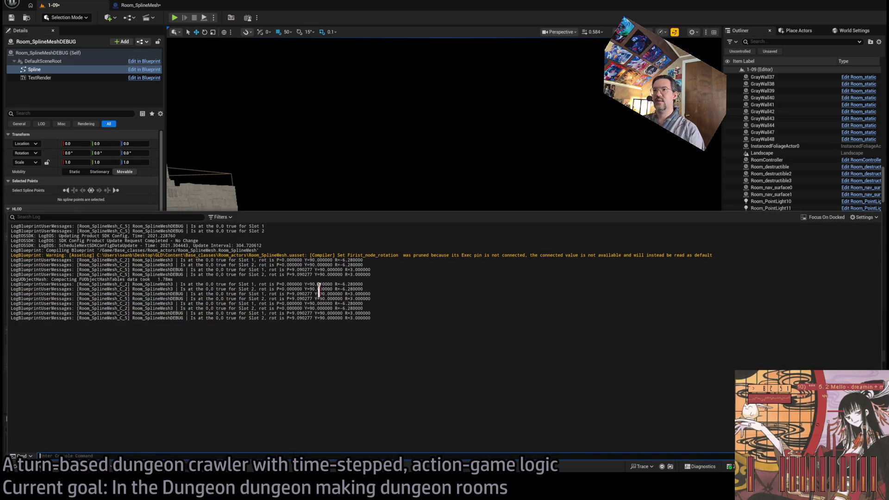
click(336, 256)
drag(351, 265, 346, 289)
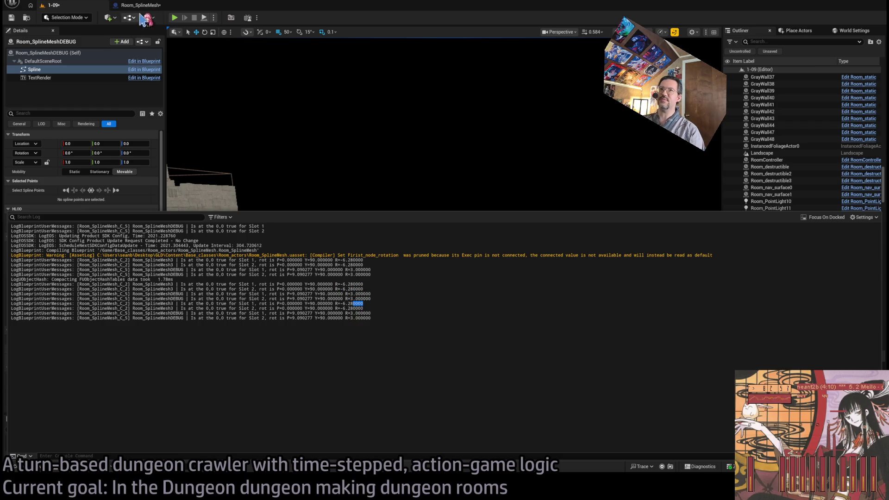
click(139, 5)
click(500, 259)
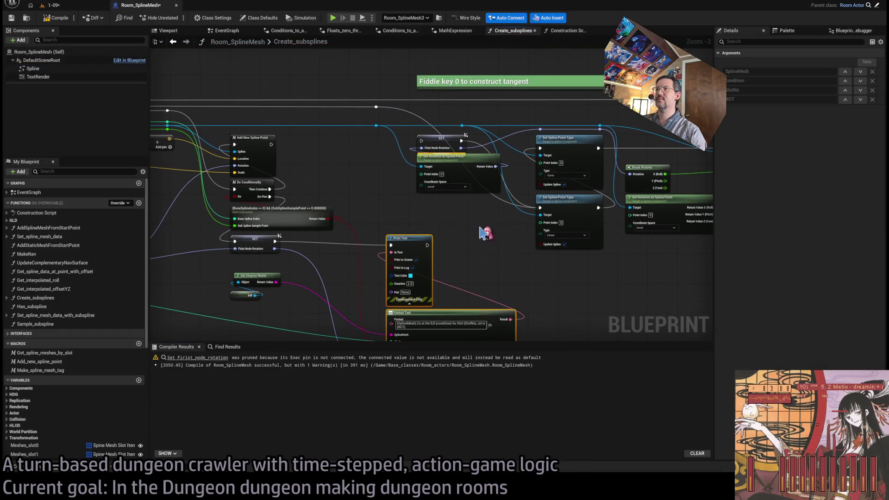
Delete the debug Print Text and Format Text nodes and remove an extra spline-wire reroute point
key(Delete)
mouse_move(456, 184)
mouse_down()
mouse_move(455, 152)
mouse_move(426, 253)
mouse_up()
click(424, 156)
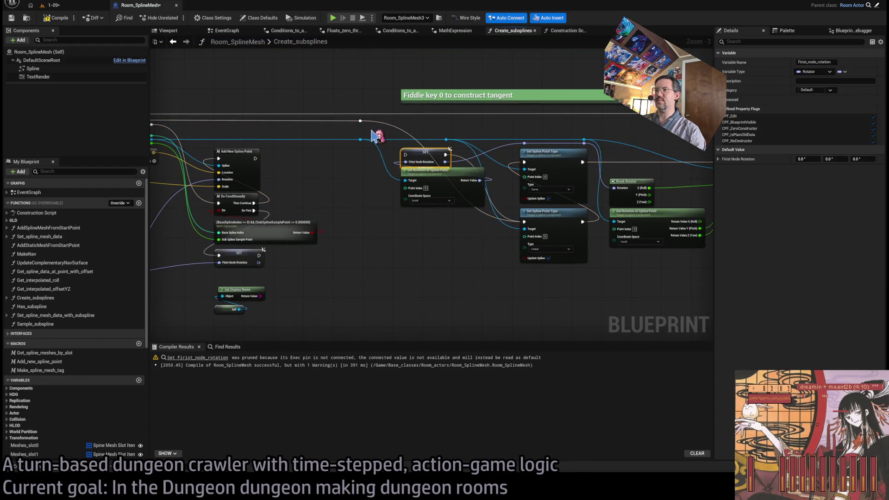
drag(373, 133, 440, 243)
key(Delete)
click(362, 140)
mouse_move(363, 142)
mouse_down()
mouse_move(333, 148)
mouse_move(353, 139)
mouse_move(253, 121)
mouse_up()
mouse_move(361, 140)
mouse_down()
mouse_move(307, 109)
mouse_move(287, 79)
mouse_move(296, 69)
mouse_up()
key(Delete)
drag(195, 139, 489, 139)
scroll(431, 201, down, 2)
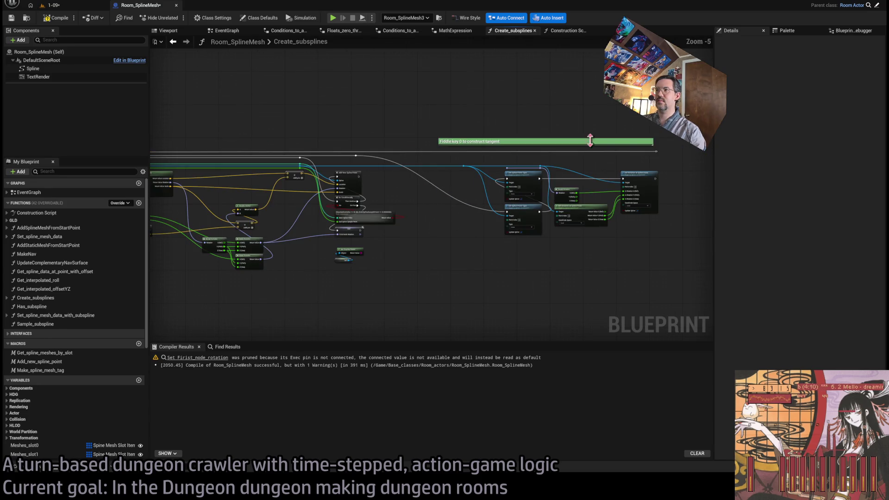
scroll(407, 194, up, 4)
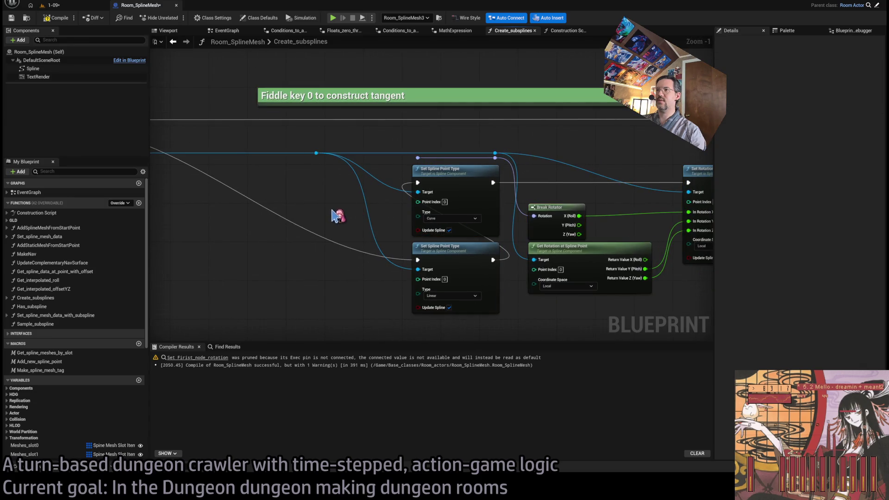
Add a First_node_rotation getter and connect it to Break Rotator's Rotation input
drag(324, 222, 266, 210)
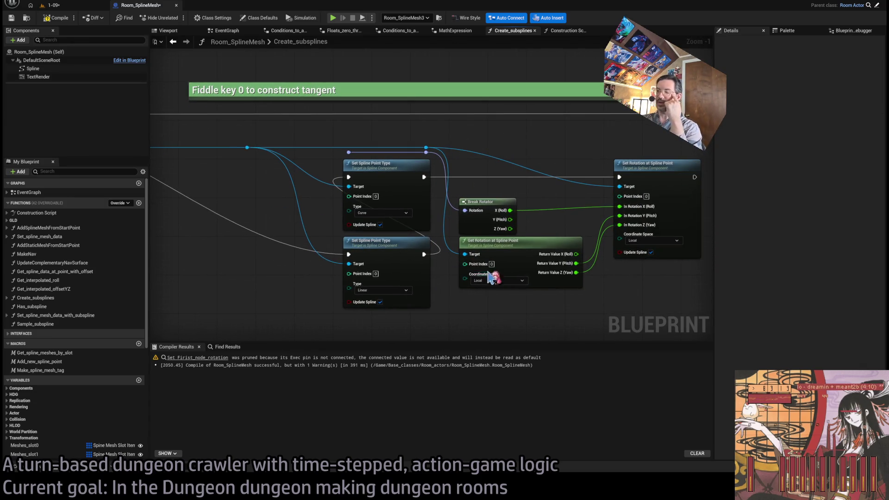
drag(490, 278, 398, 290)
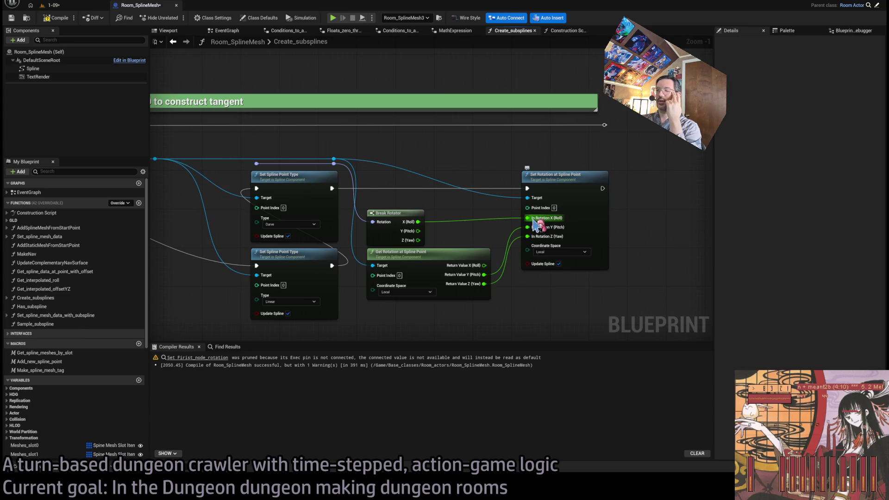
mouse_move(297, 163)
mouse_down()
mouse_move(458, 147)
mouse_move(421, 128)
mouse_up()
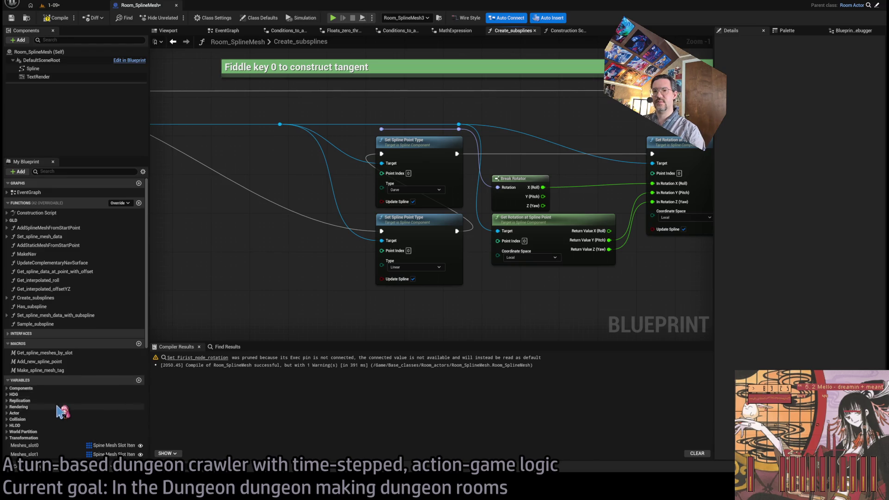
scroll(60, 408, down, 5)
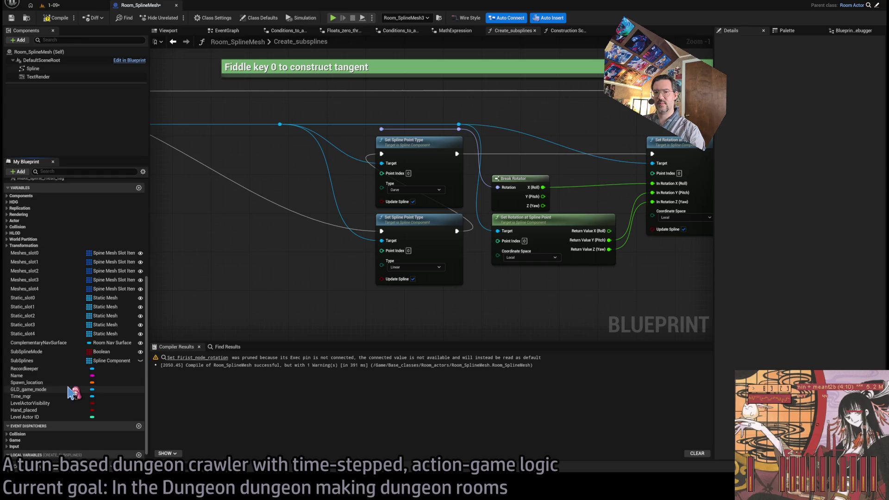
click(12, 456)
mouse_move(29, 457)
mouse_down()
mouse_move(375, 323)
mouse_move(510, 298)
mouse_move(510, 287)
mouse_up()
drag(497, 187, 497, 187)
click(381, 130)
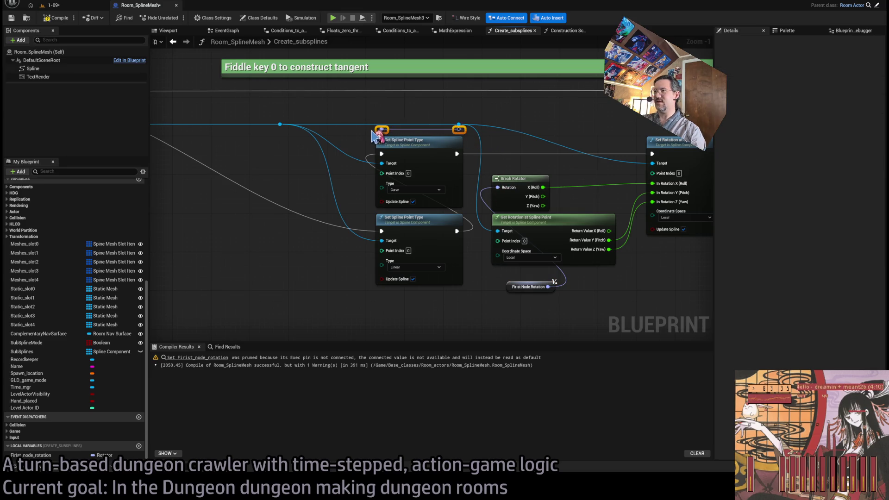
drag(513, 289, 499, 281)
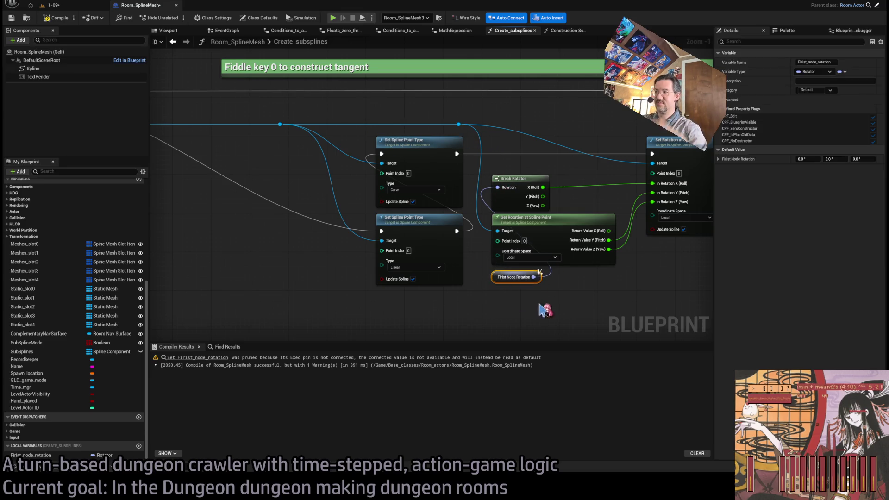
drag(541, 310, 449, 310)
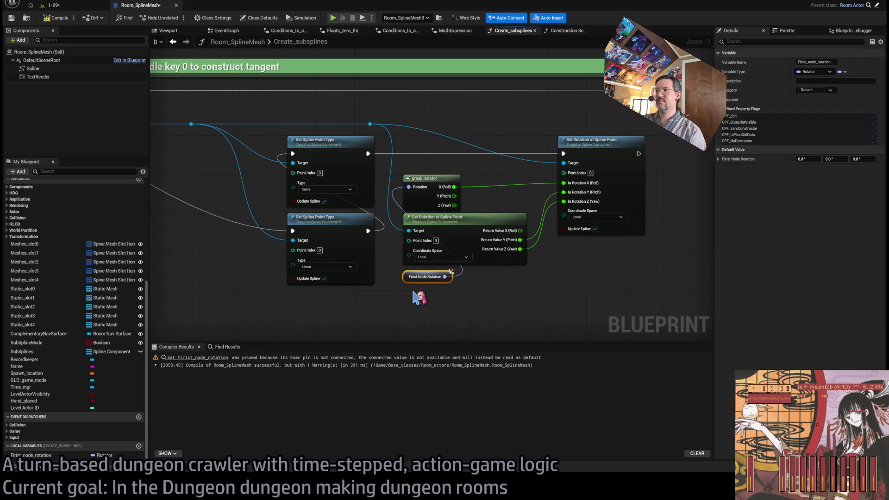
click(62, 6)
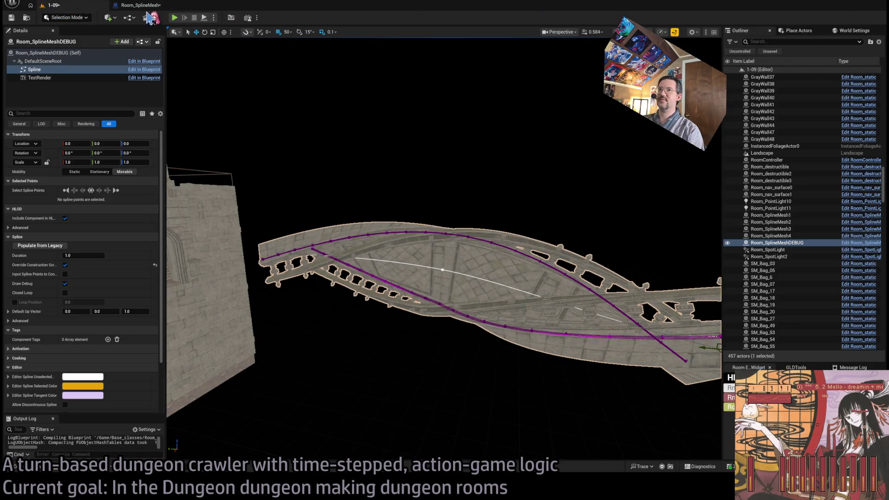
Clear the Output Log and recompile the Room_SplineMesh blueprint
click(150, 9)
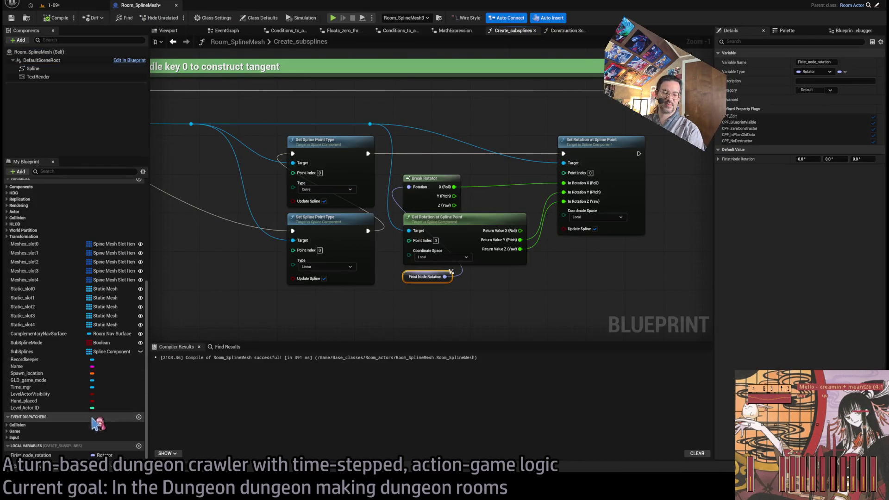
click(64, 472)
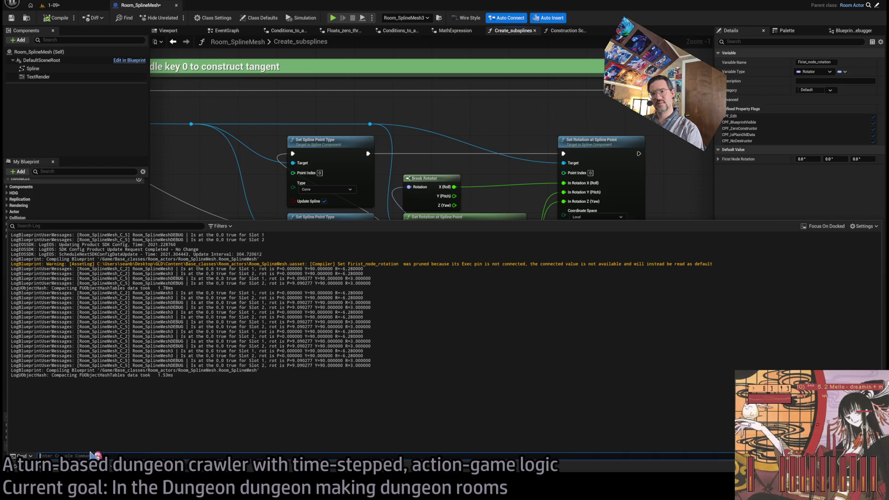
click(64, 471)
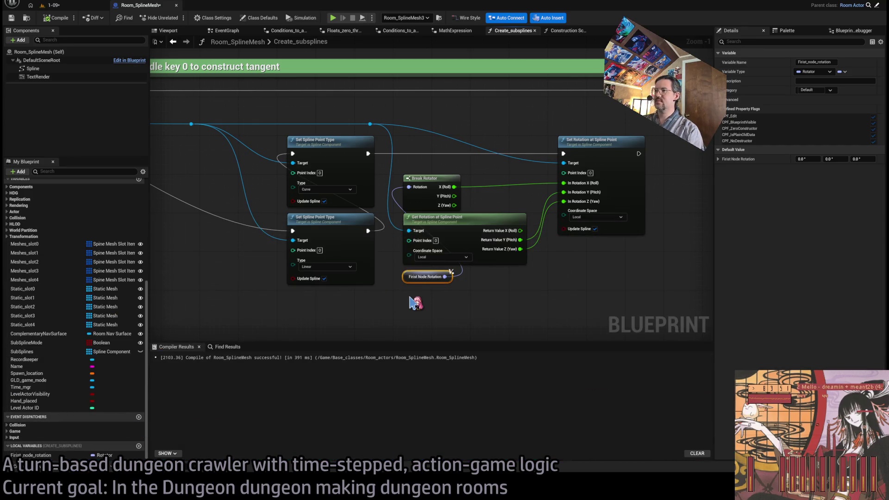
scroll(430, 296, down, 1)
scroll(532, 288, down, 3)
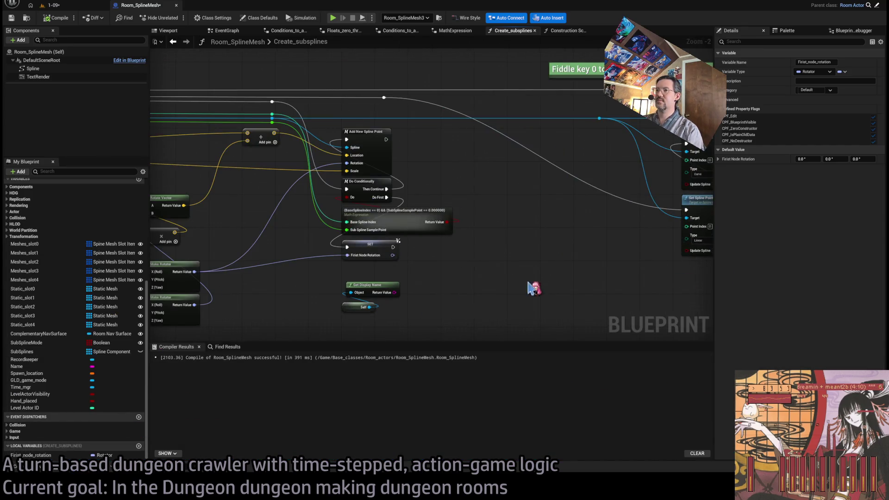
drag(584, 230, 323, 239)
scroll(330, 240, up, 1)
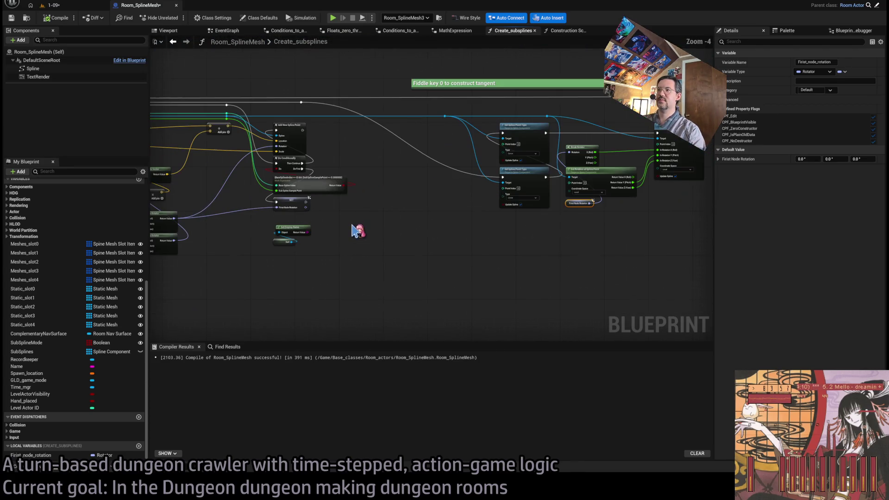
click(74, 459)
right_click(291, 293)
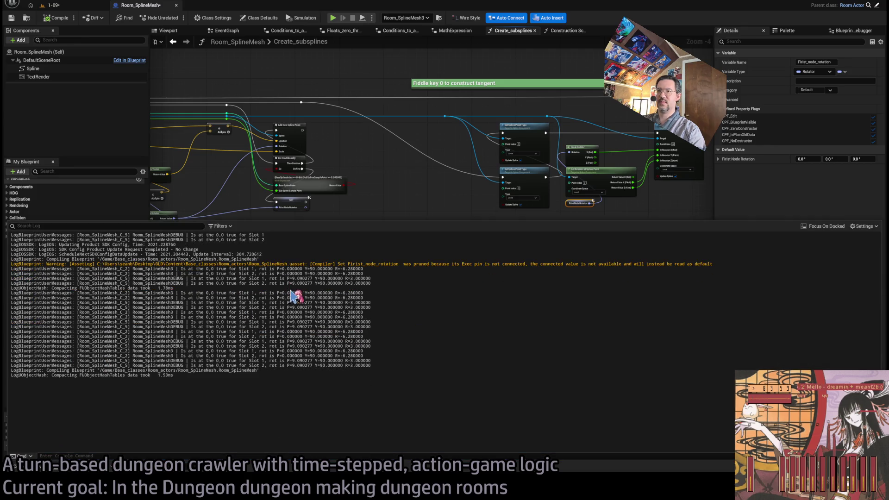
click(304, 263)
click(56, 17)
click(74, 458)
click(377, 195)
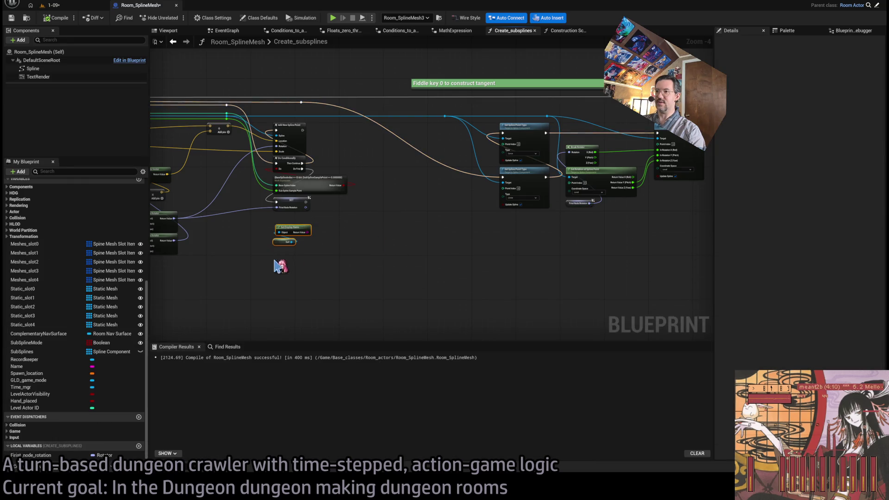
Center the graph on the spline rotation nodes and deselect Get Display Name and Self
drag(238, 253, 690, 252)
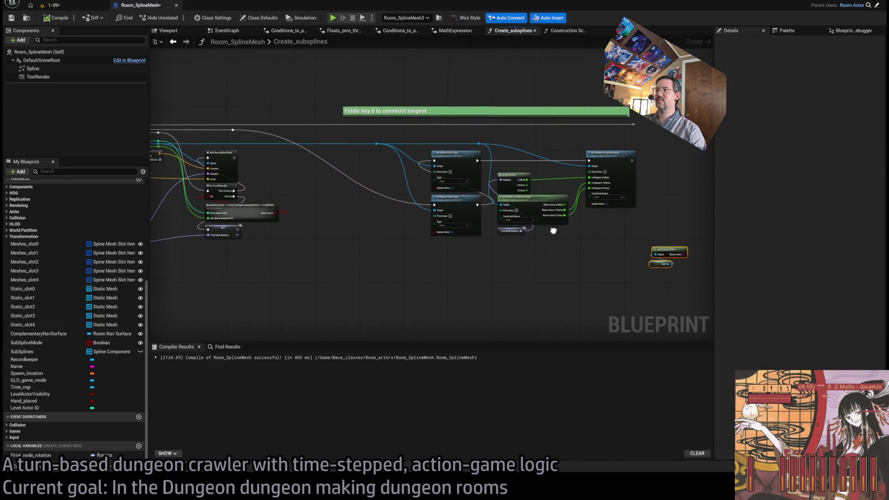
scroll(528, 243, up, 2)
mouse_move(491, 268)
mouse_down()
mouse_move(614, 257)
mouse_move(520, 254)
mouse_up()
scroll(556, 256, up, 1)
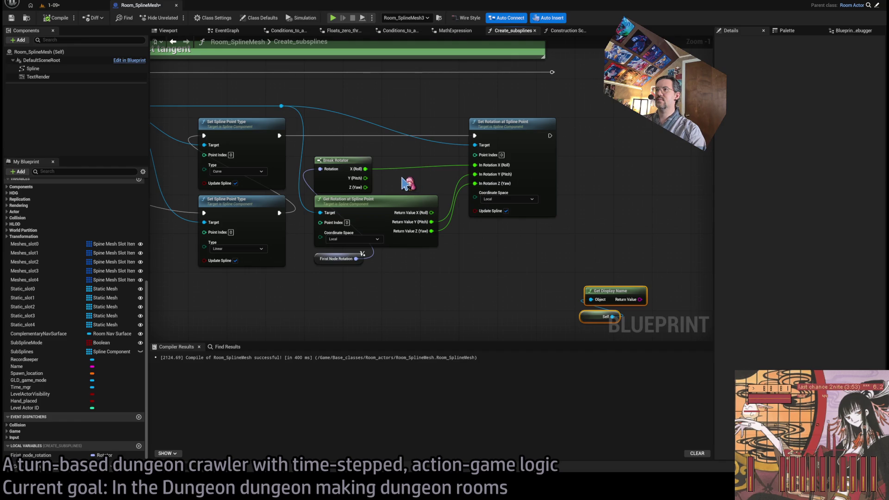
click(478, 231)
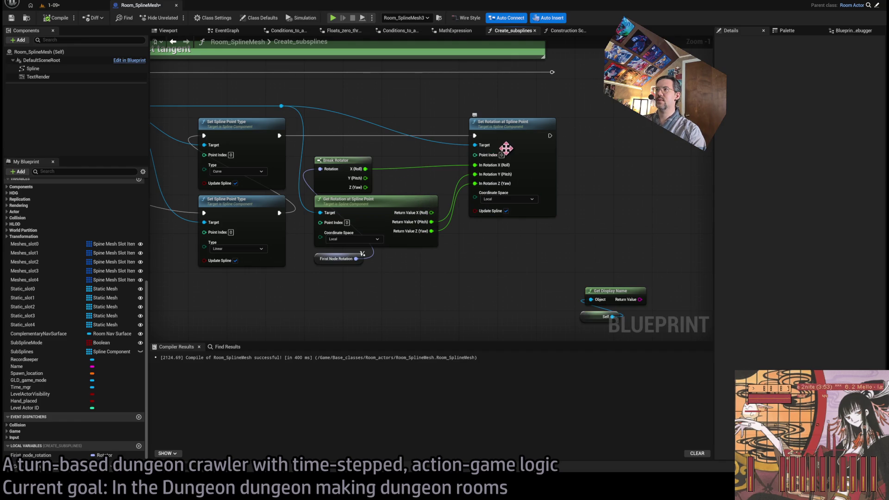
drag(473, 124, 512, 161)
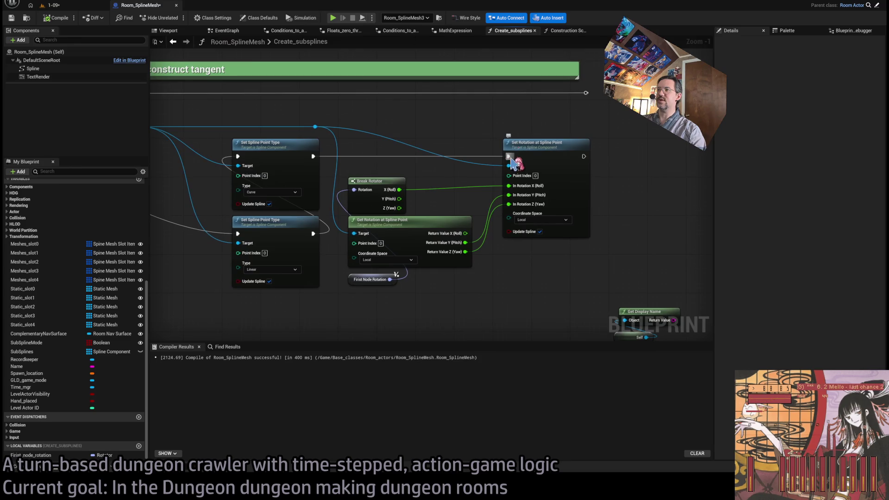
click(88, 10)
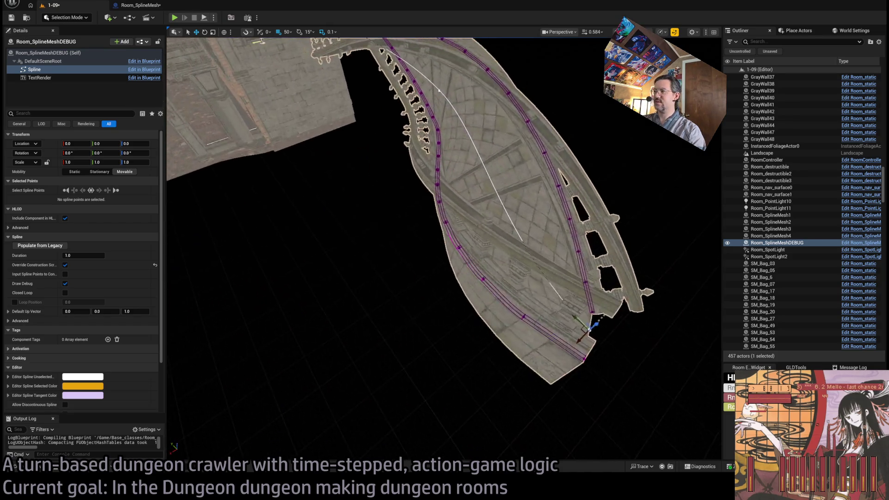
Review the spline point type and rotation nodes in the Create_subsplines graph
click(139, 5)
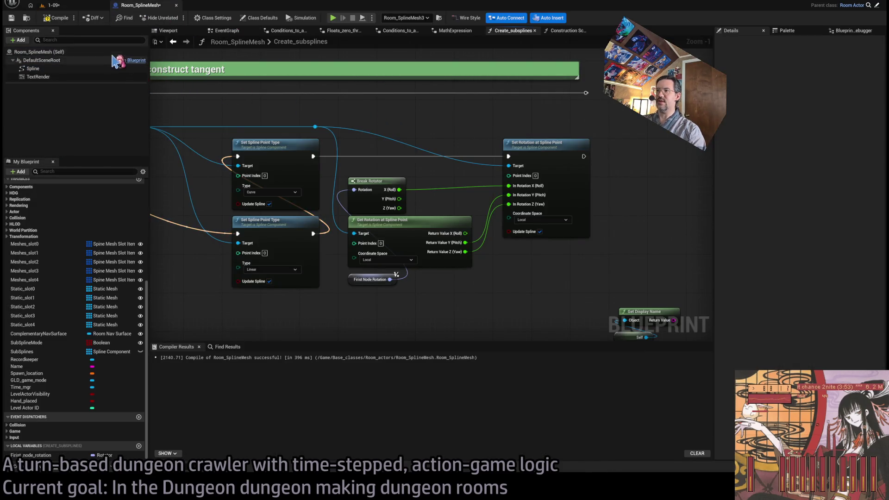
click(69, 5)
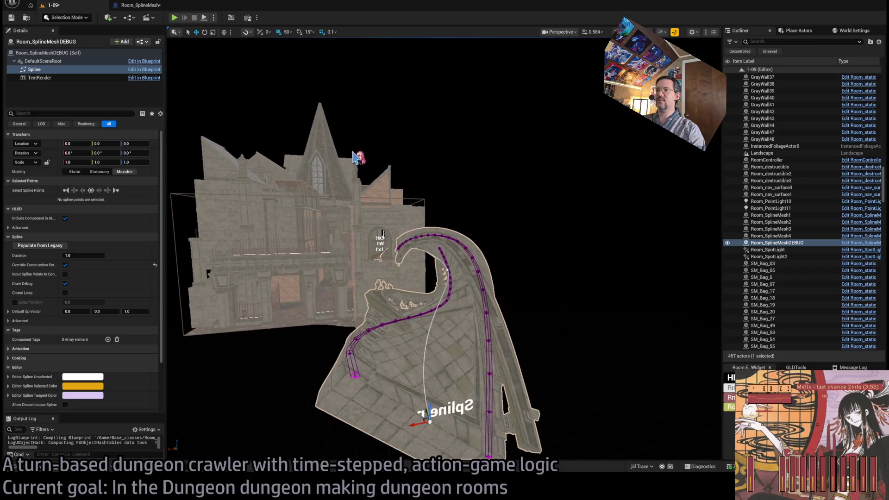
click(167, 6)
scroll(403, 186, down, 2)
drag(403, 185, 640, 168)
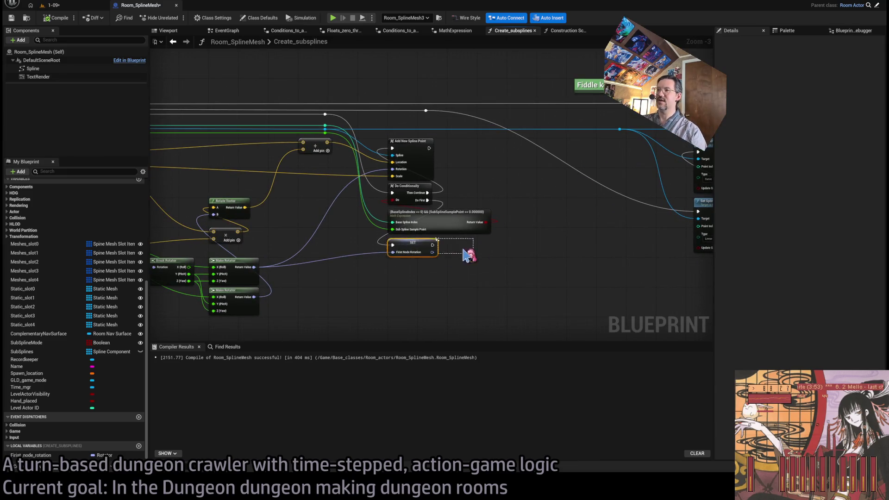
mouse_move(435, 268)
mouse_down()
mouse_move(446, 254)
mouse_move(407, 252)
mouse_move(363, 232)
mouse_move(462, 241)
mouse_up()
drag(525, 250, 589, 301)
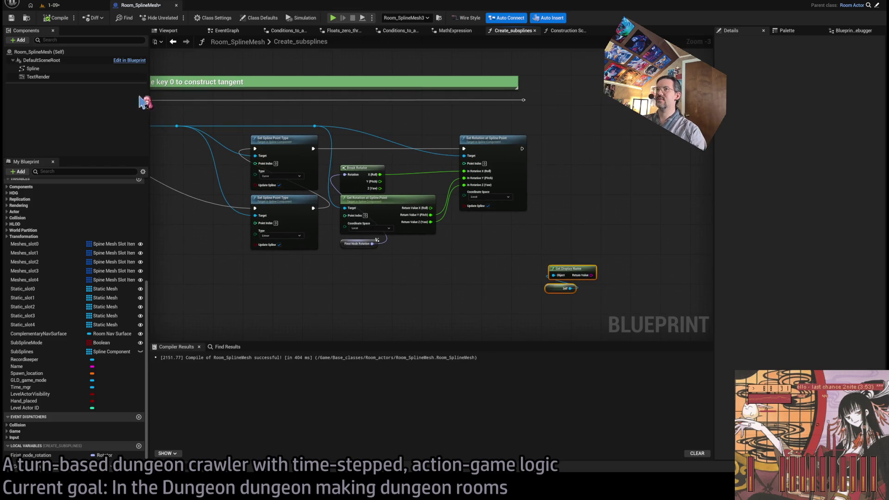
Give the first spline point of Room_SplineMeshDEBUG an X rotation of 7.0
click(52, 5)
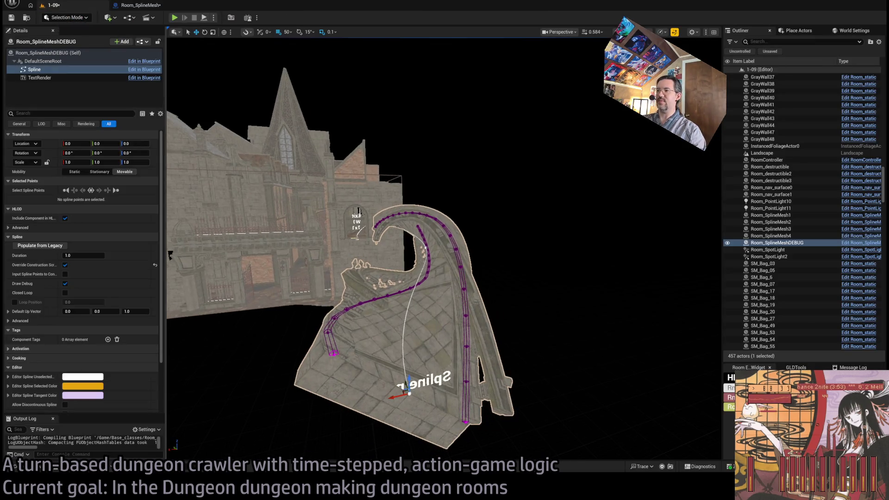
click(412, 280)
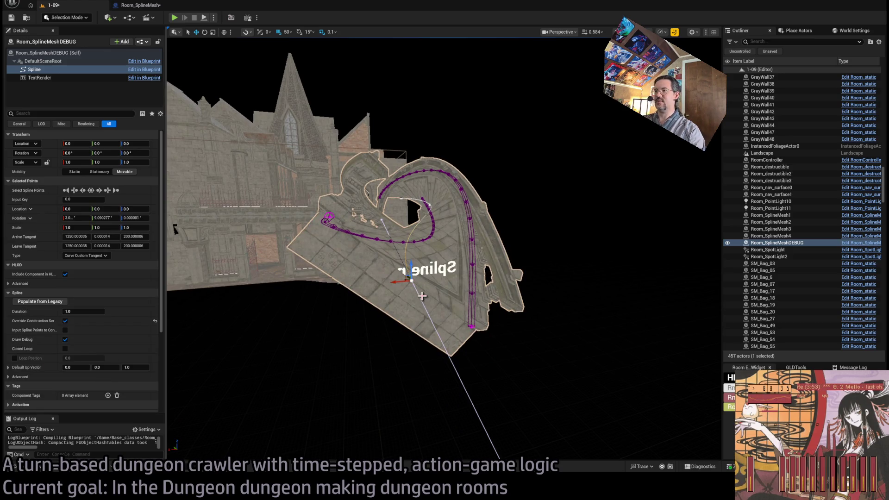
click(398, 261)
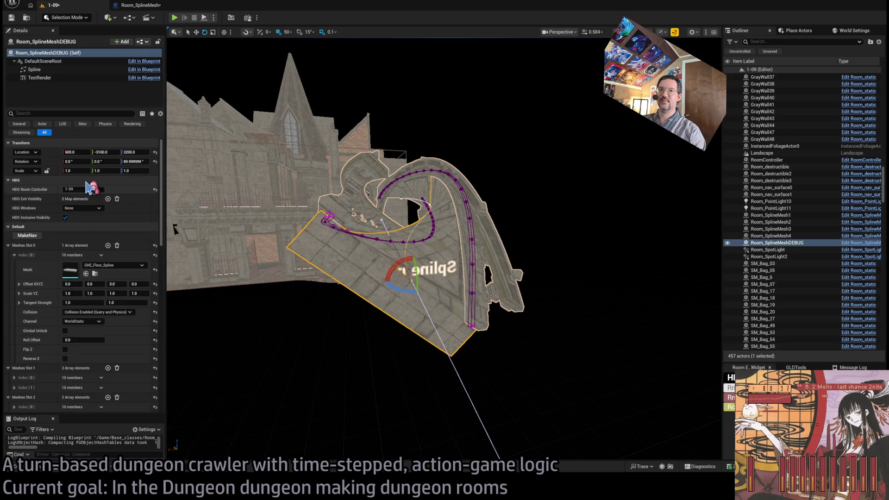
key(Escape)
click(409, 279)
click(411, 280)
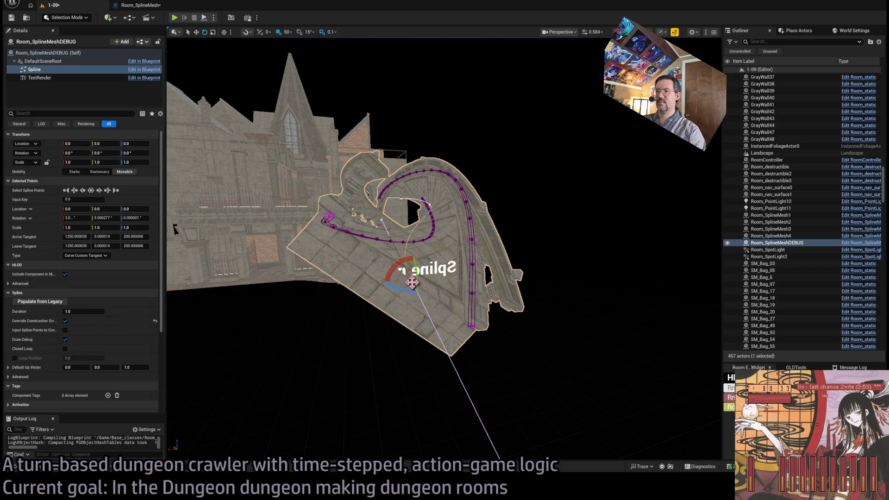
click(74, 217)
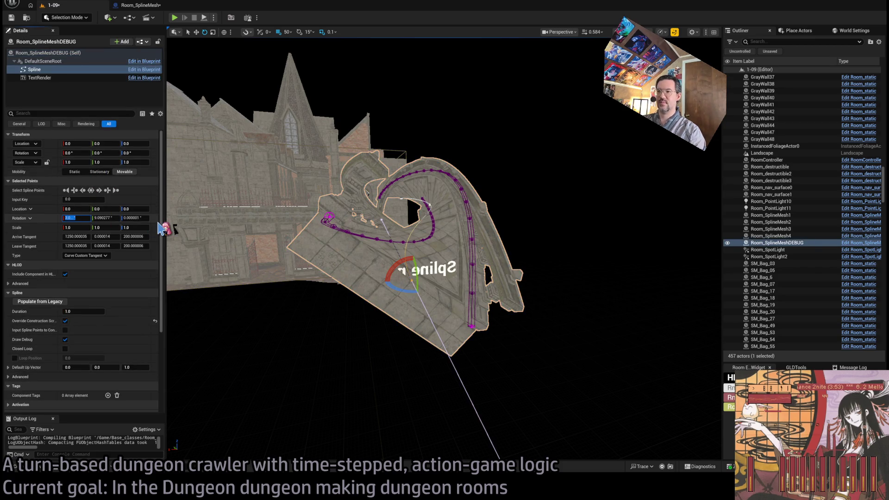
text(7)
key(Return)
Fly the camera through the room, then delete Room_SplineMeshDEBUG from the level
mouse_move(314, 286)
mouse_down()
mouse_move(287, 273)
mouse_move(264, 283)
mouse_up()
scroll(445, 250, up, 2)
mouse_move(445, 250)
mouse_down()
mouse_move(445, 185)
mouse_move(351, 283)
mouse_up()
key(Delete)
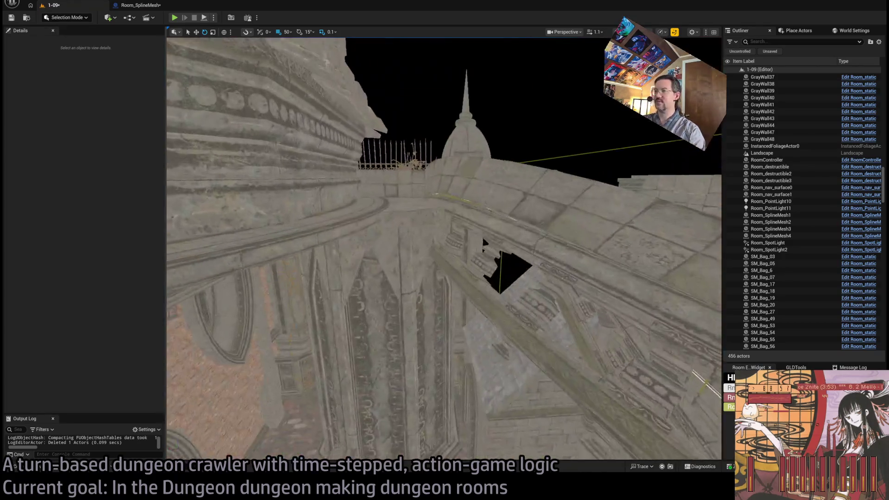
click(139, 5)
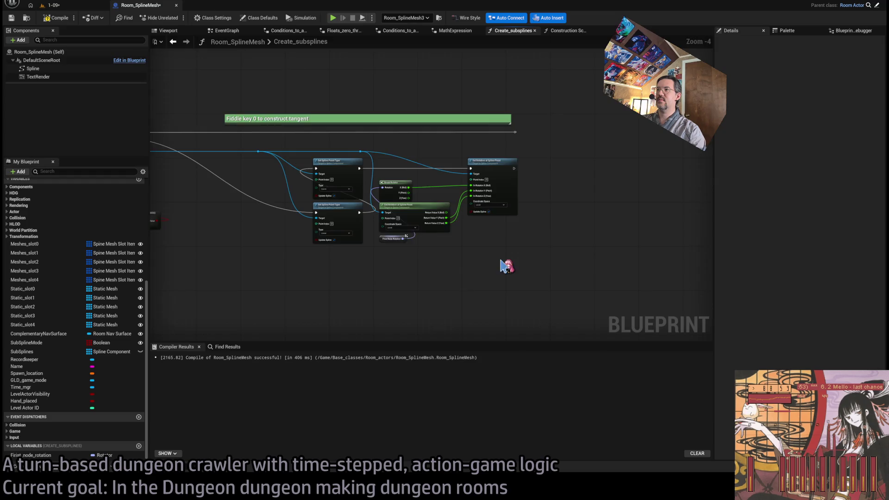
Marquee-select the spline point type and rotation nodes and shift them slightly right
drag(506, 267, 627, 250)
drag(636, 149, 407, 299)
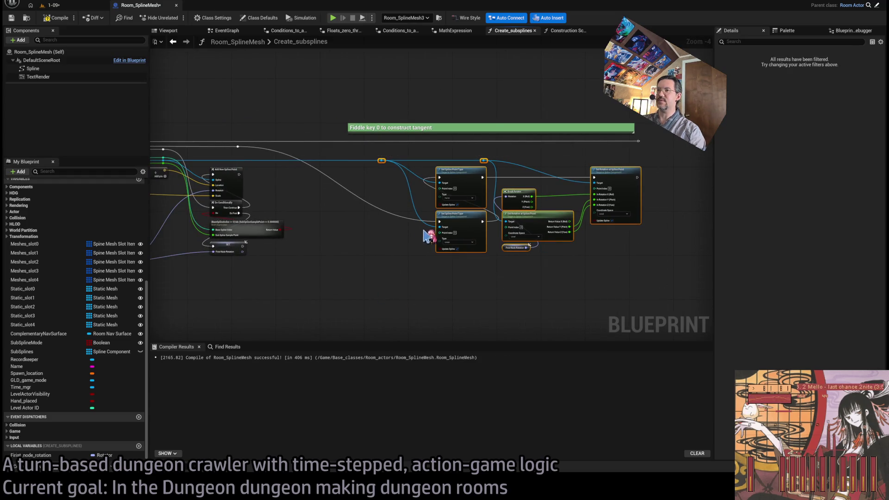
drag(463, 181, 520, 213)
mouse_move(434, 213)
mouse_down()
mouse_move(410, 209)
mouse_move(447, 211)
mouse_up()
scroll(442, 199, up, 4)
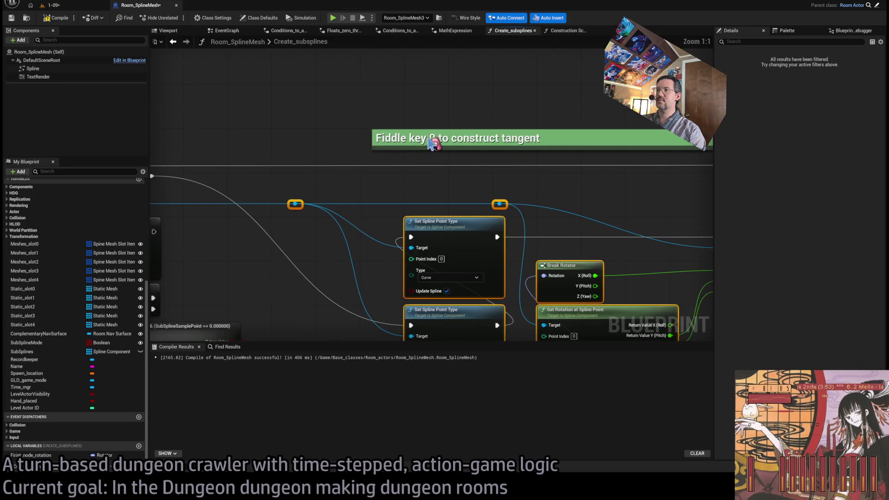
click(432, 143)
scroll(384, 221, up, 1)
mouse_move(384, 221)
mouse_down()
mouse_move(470, 201)
mouse_move(360, 190)
mouse_up()
scroll(467, 137, down, 3)
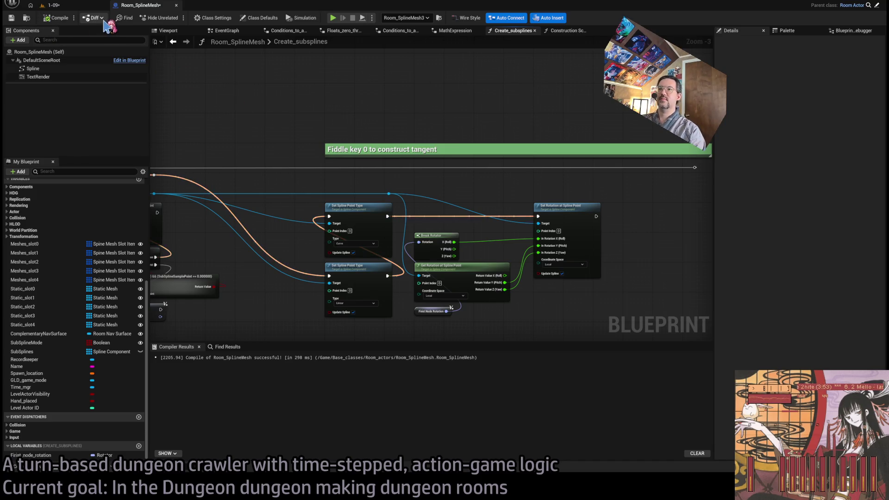
In the 1-09 level, select Room_nav_surface1 on the arched ceiling and focus on it
click(49, 5)
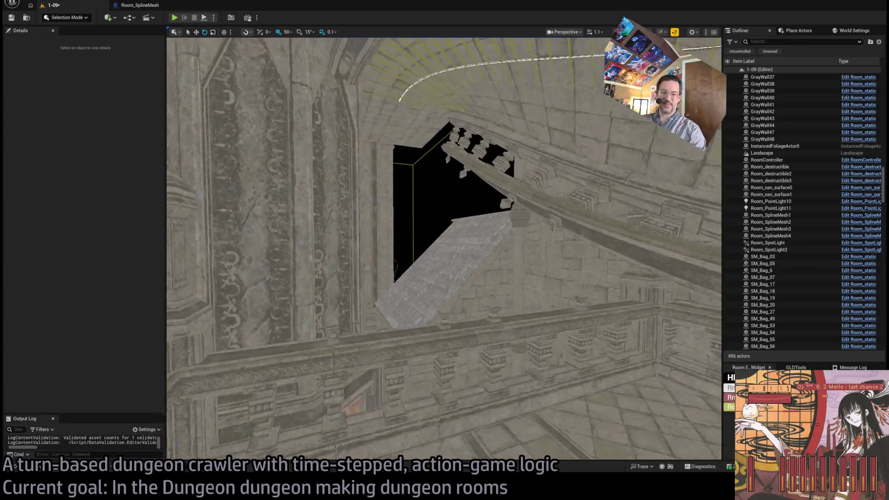
mouse_move(445, 250)
mouse_down()
mouse_move(633, 217)
mouse_move(583, 238)
mouse_move(602, 269)
mouse_move(542, 218)
mouse_move(512, 232)
mouse_up()
click(512, 232)
key(f)
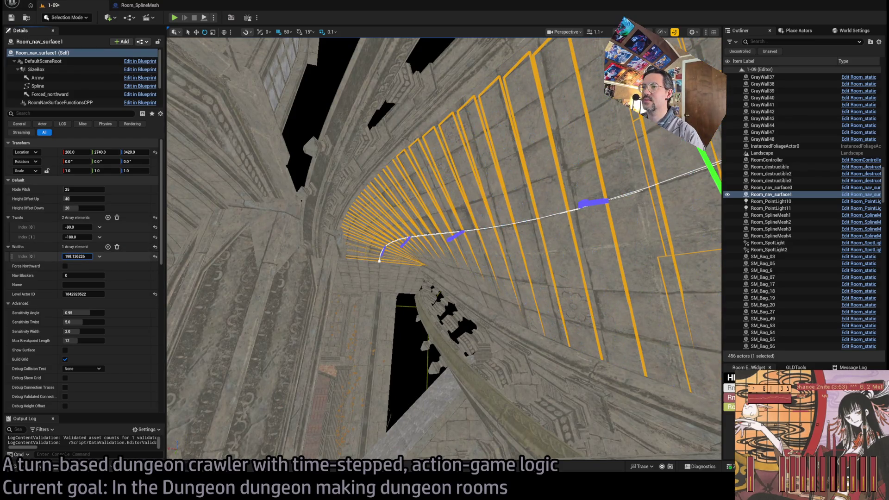
Set Room_nav_surface1's first Widths value to 200 and start Play in Editor
click(83, 256)
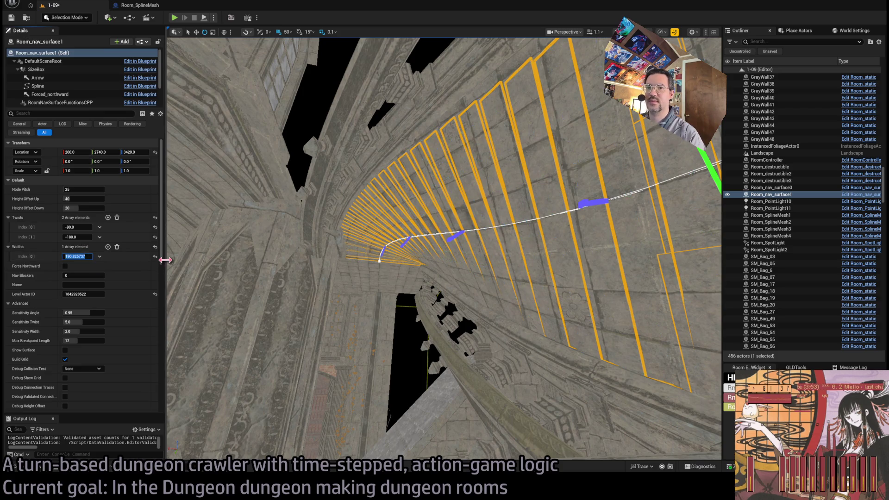
text(0)
key(Return)
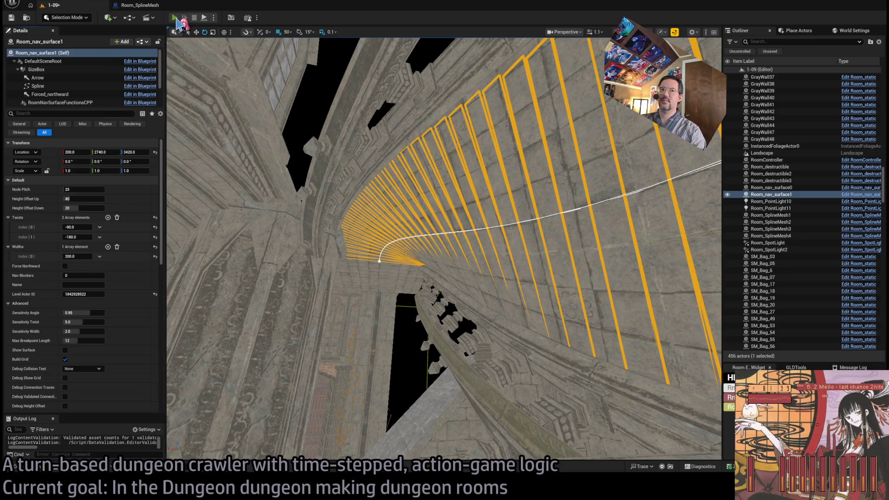
click(176, 19)
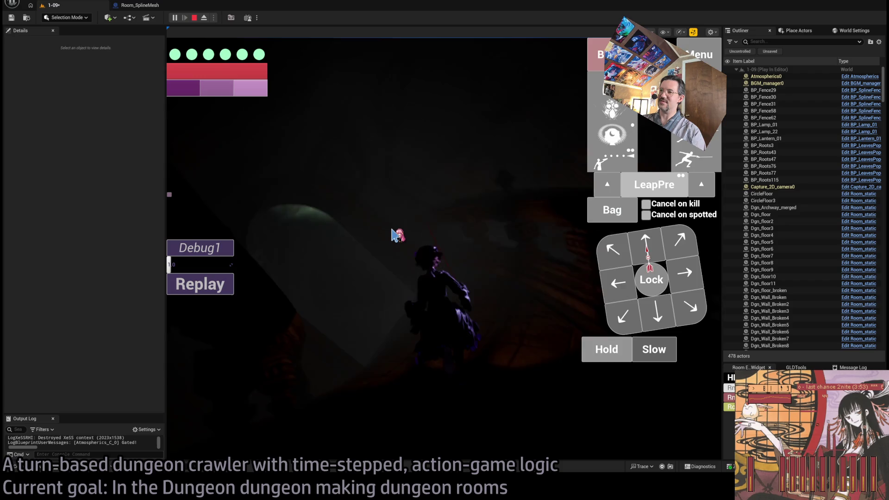
Queue forward moves and run them twice to walk the character down the curved corridor
click(665, 241)
click(666, 241)
click(665, 241)
click(666, 241)
click(666, 241)
click(665, 240)
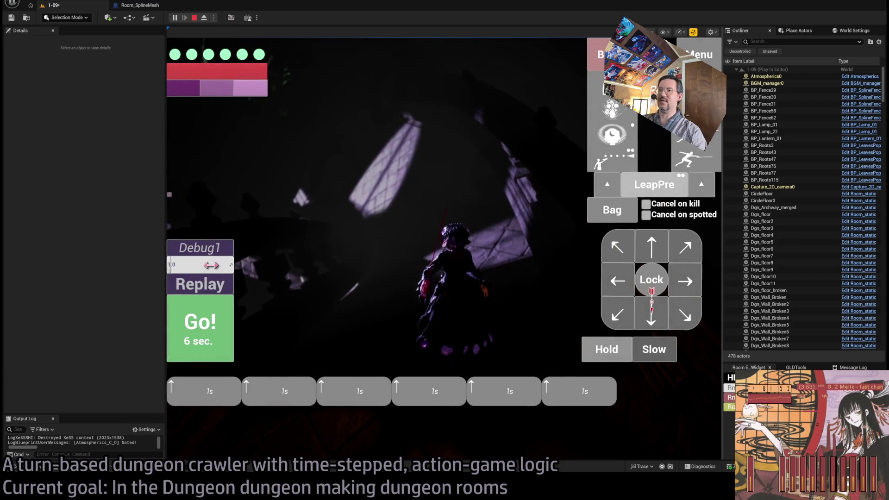
click(203, 329)
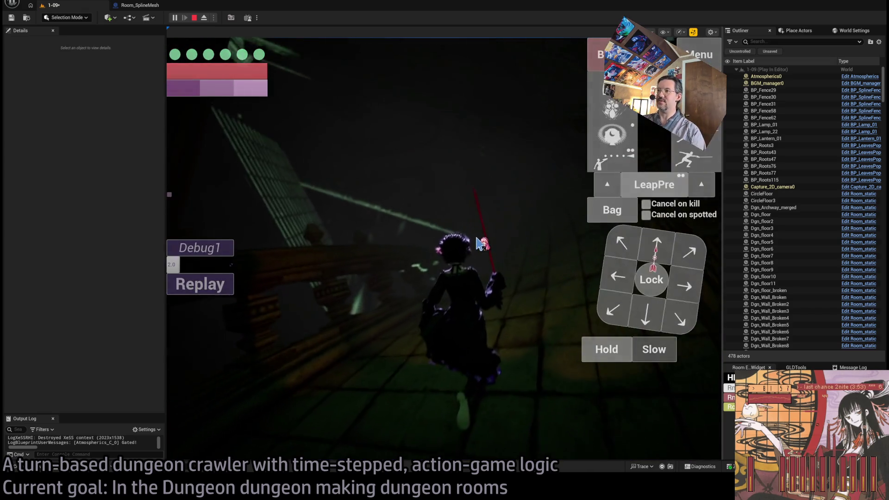
click(663, 247)
click(664, 248)
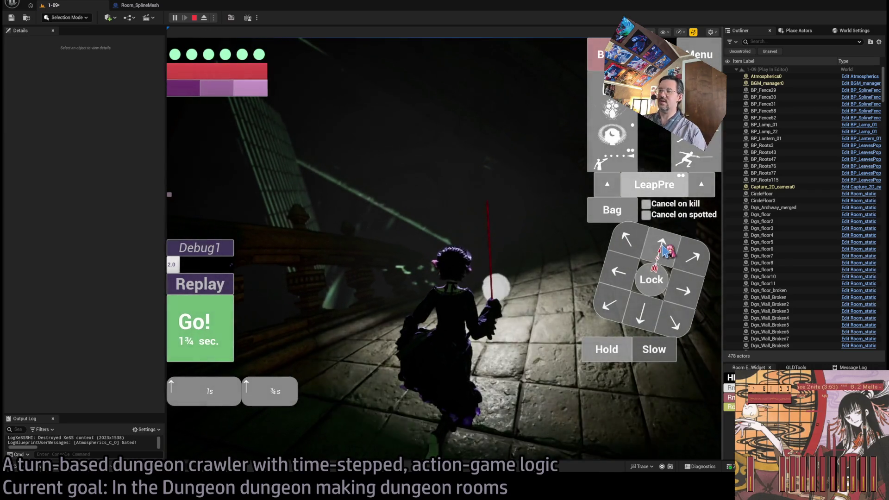
click(222, 324)
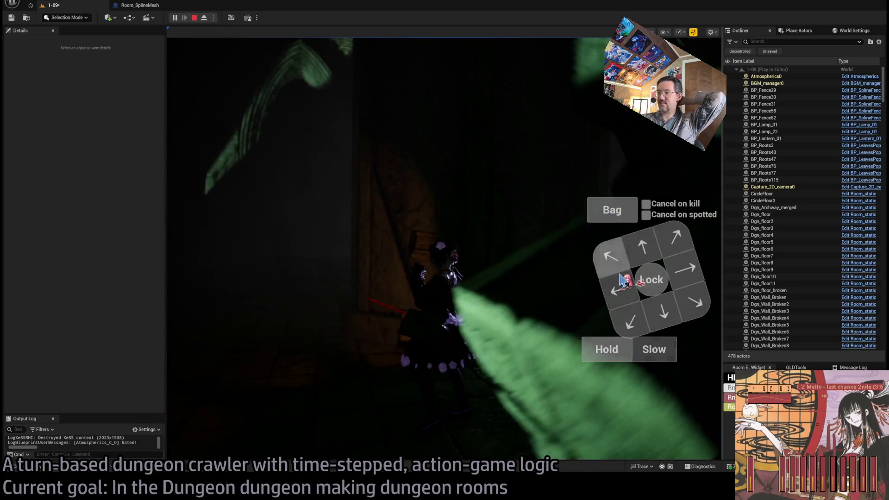
click(628, 289)
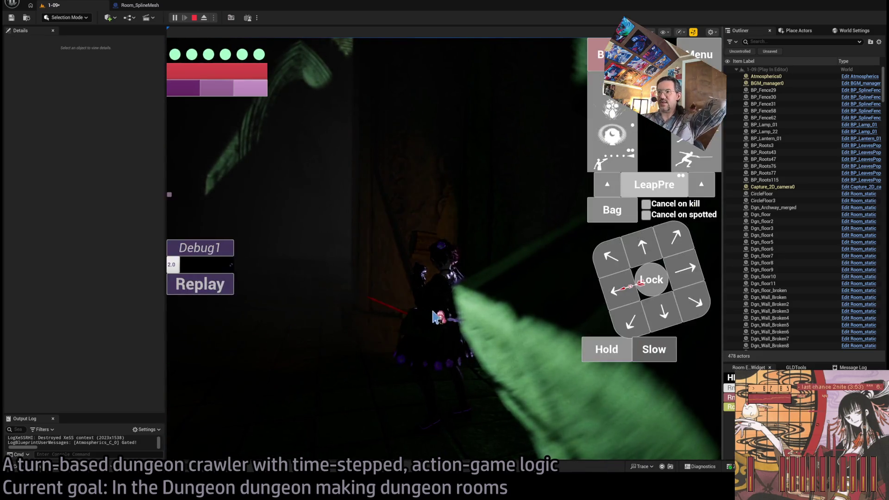
Take the game camera, advance the character further, then eject to a free camera
click(410, 124)
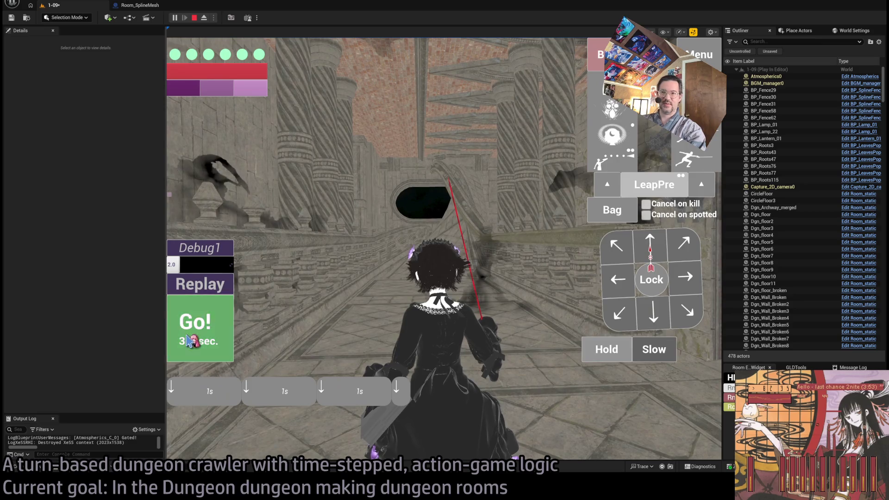
click(180, 331)
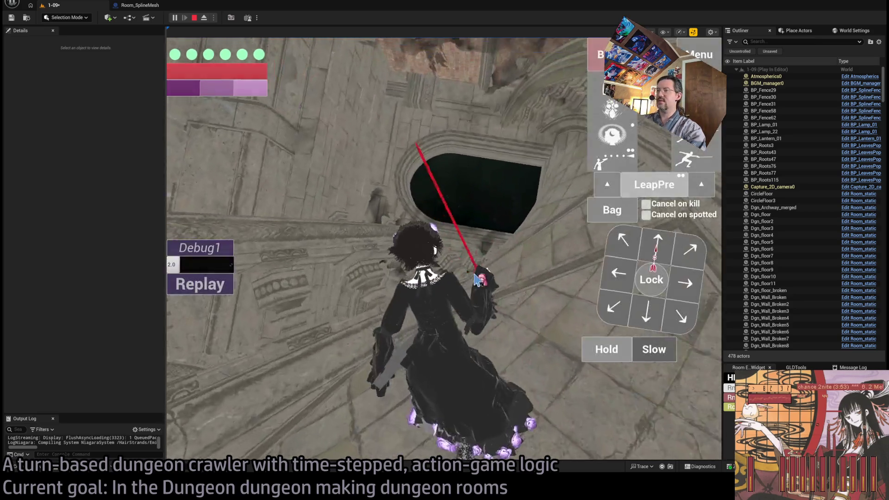
click(669, 246)
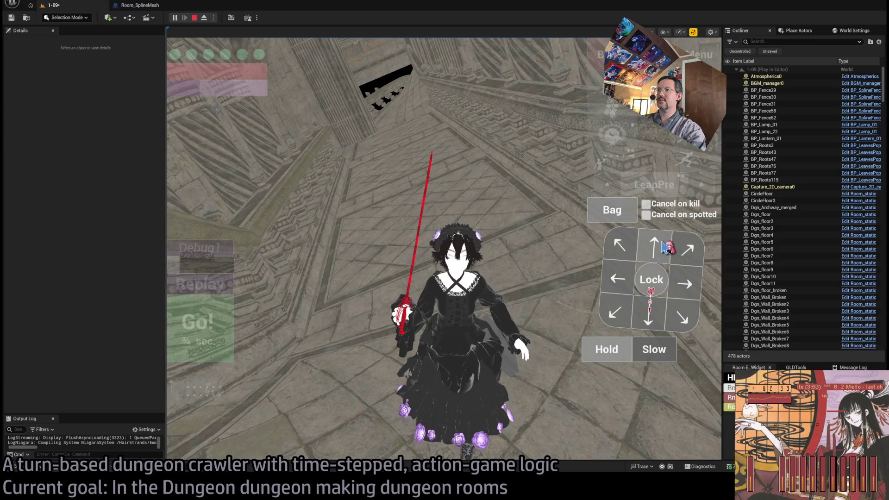
click(199, 328)
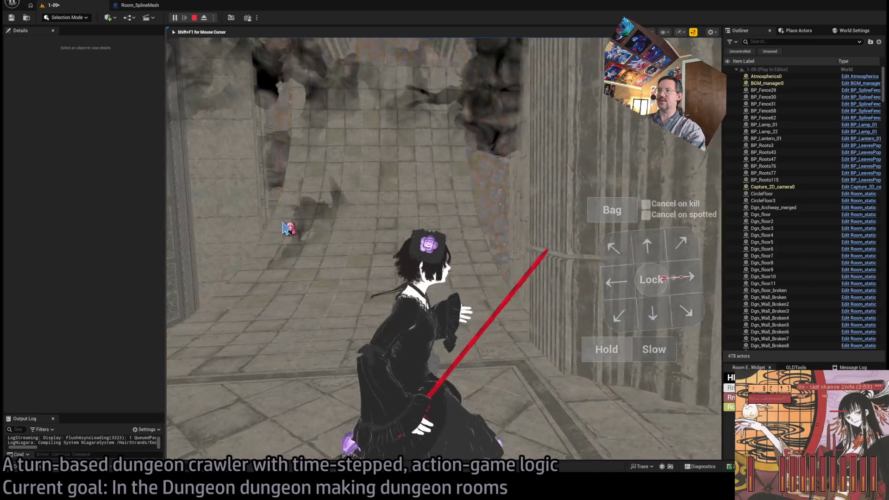
click(666, 240)
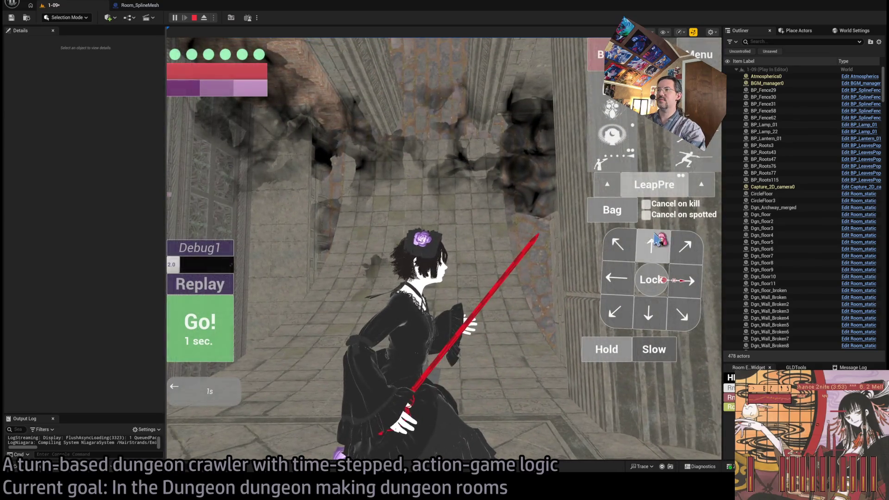
click(199, 324)
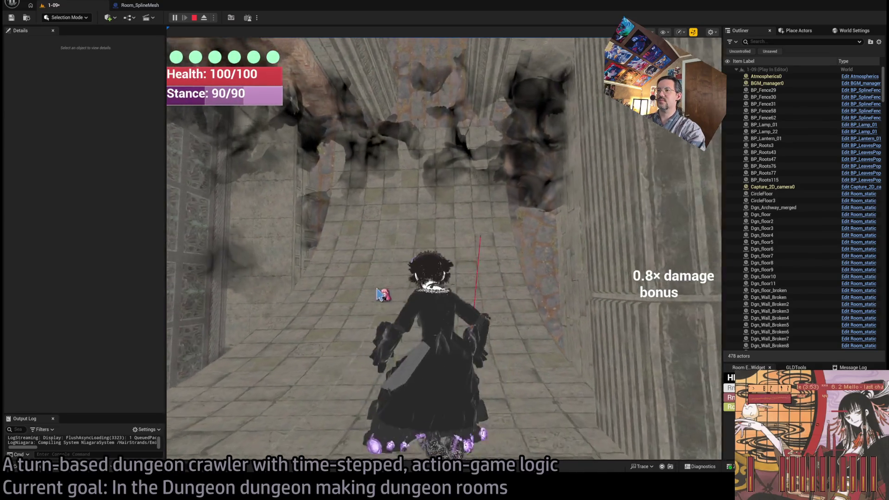
click(204, 18)
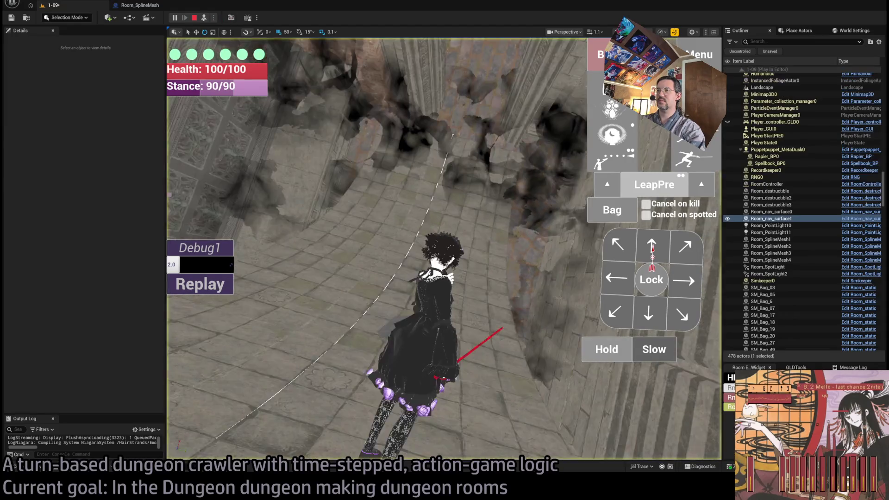
Select the player character and expand Puppetpuppet_MetaDusk0 to reveal Rapier_BP0 and Spellbook_BP0
click(459, 200)
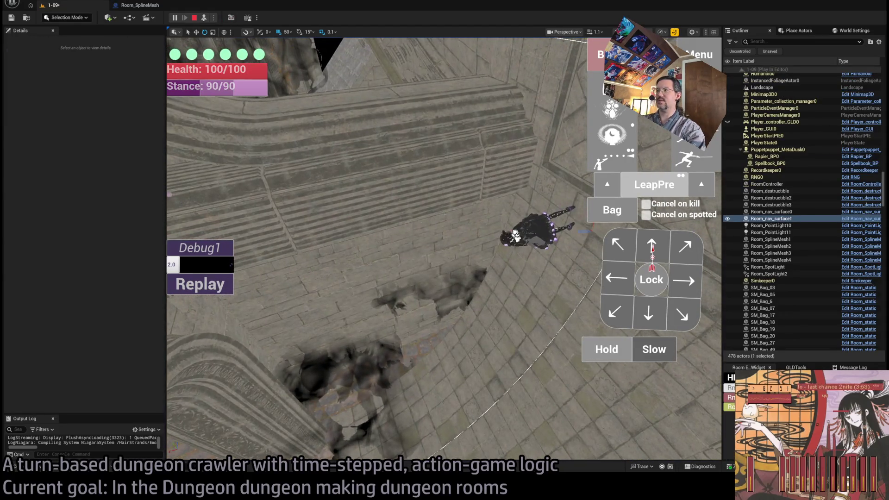
click(562, 218)
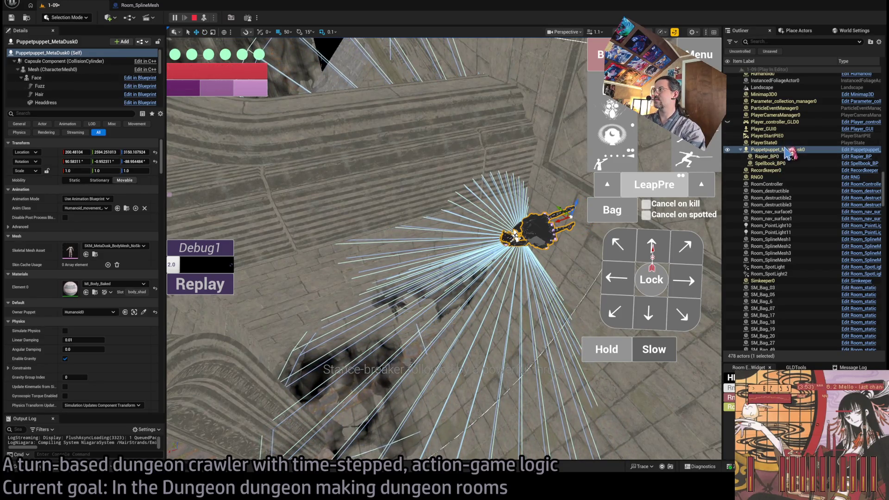
click(773, 42)
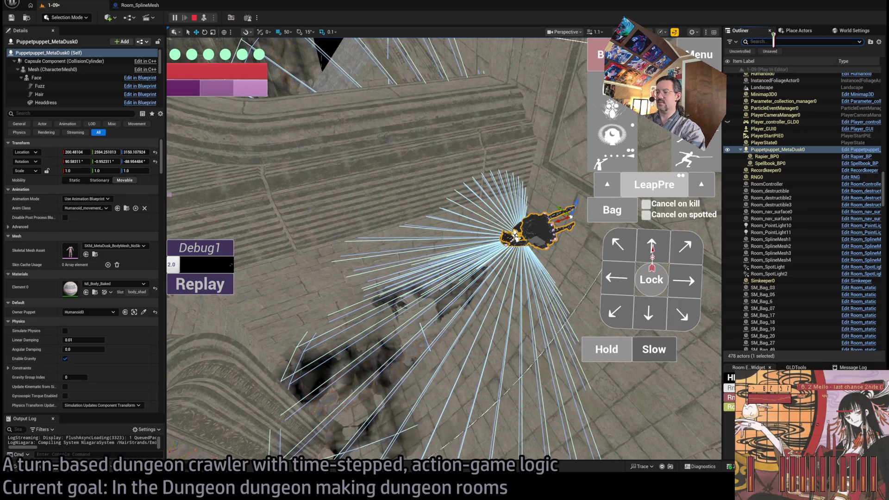
text(puppet)
key(BackSpace)
key(BackSpace)
key(BackSpace)
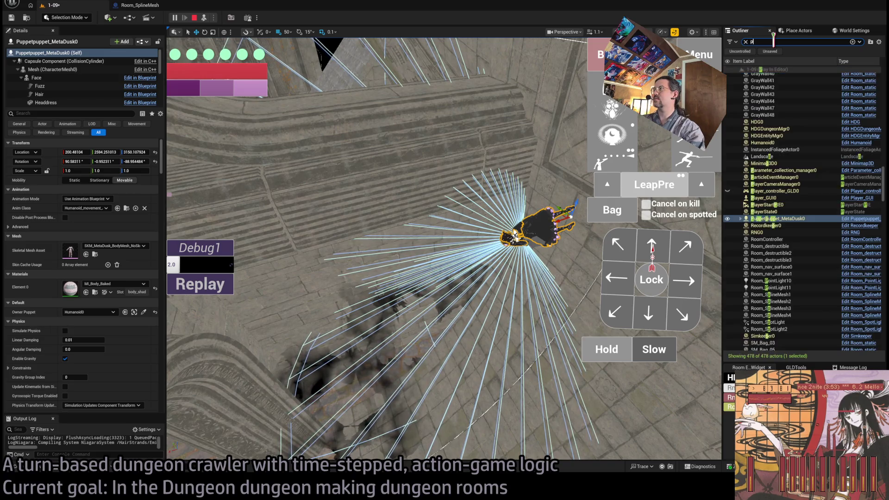
click(475, 210)
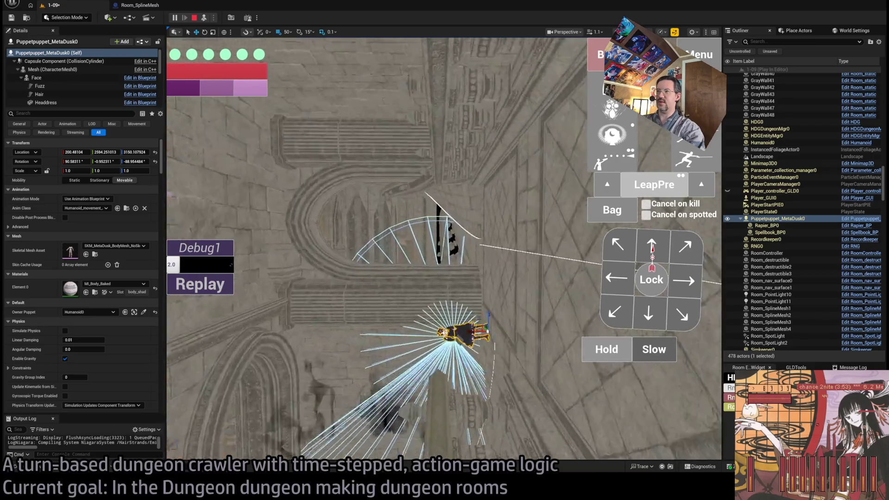
click(205, 20)
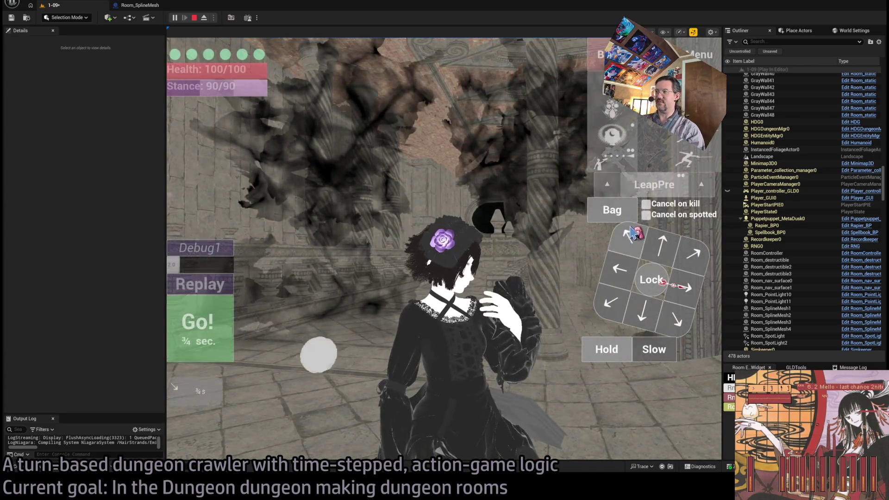
Resume play-testing, turn the character left, eject to a free camera, then stop the session
click(244, 334)
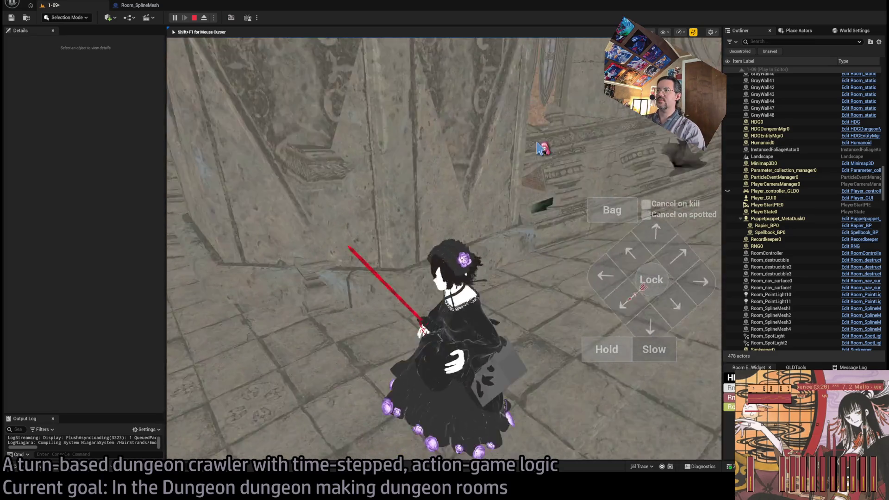
key(Left)
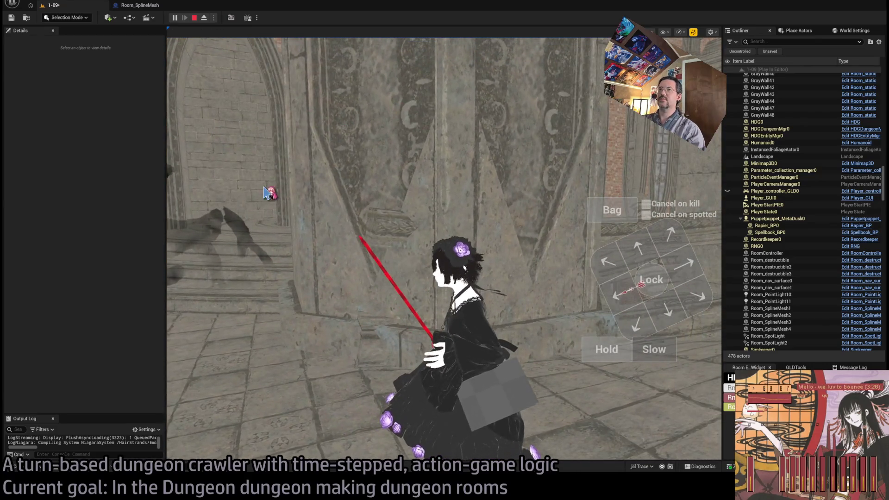
click(205, 18)
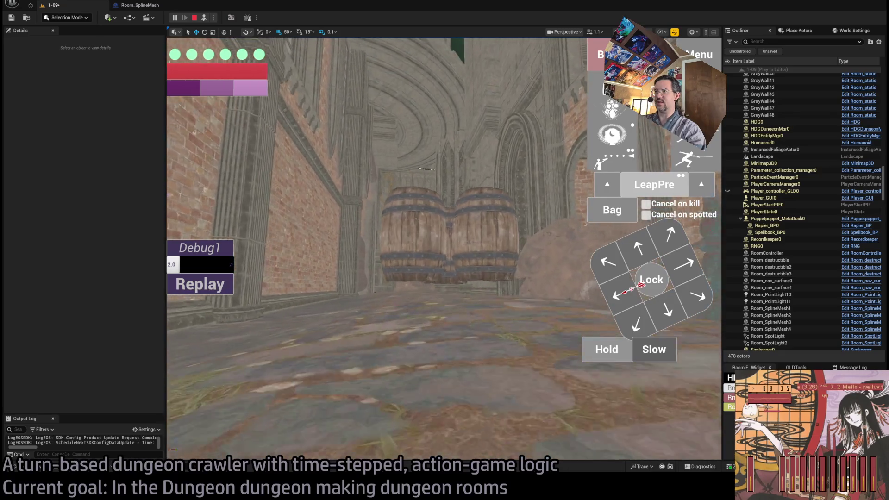
key(Escape)
Inspect the two destructible barrels, including Room_destructible3, with the view moved in close
click(494, 245)
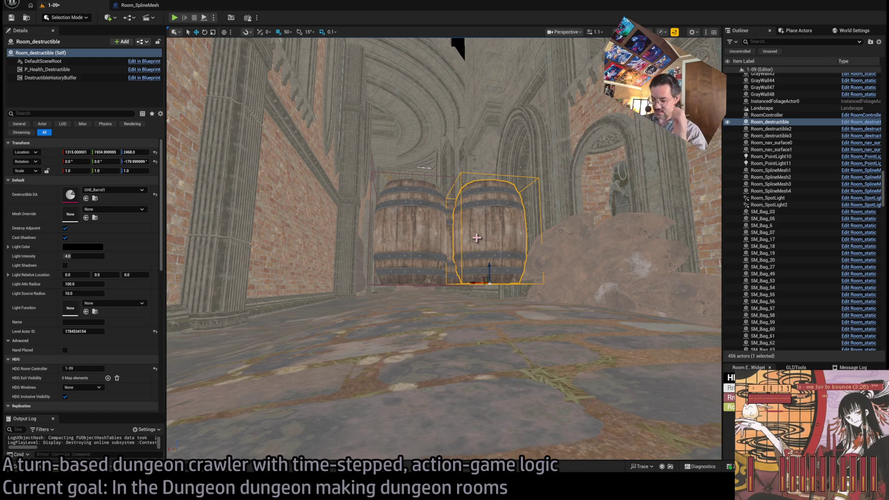
click(447, 228)
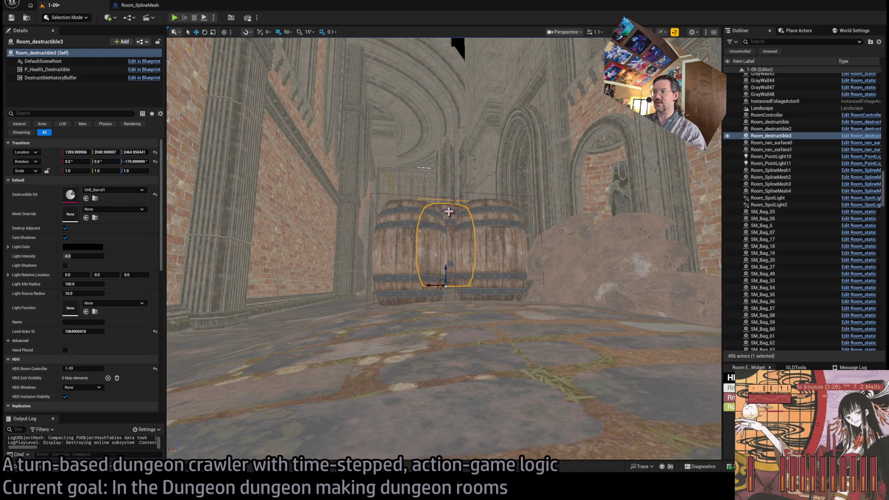
drag(449, 211, 479, 42)
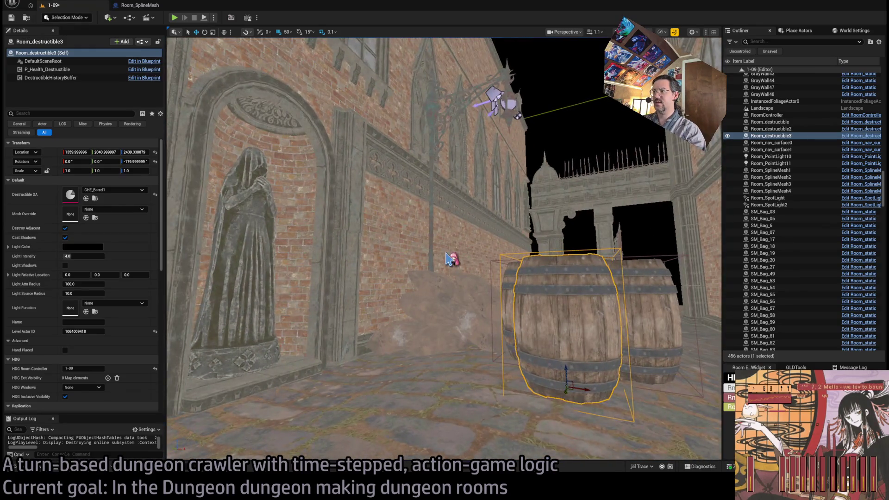
Save the 1-09 level and select all four SM_WoodenWall pieces, starting from SM_WoodenWall_4
key(ctrl+s)
drag(447, 260, 430, 283)
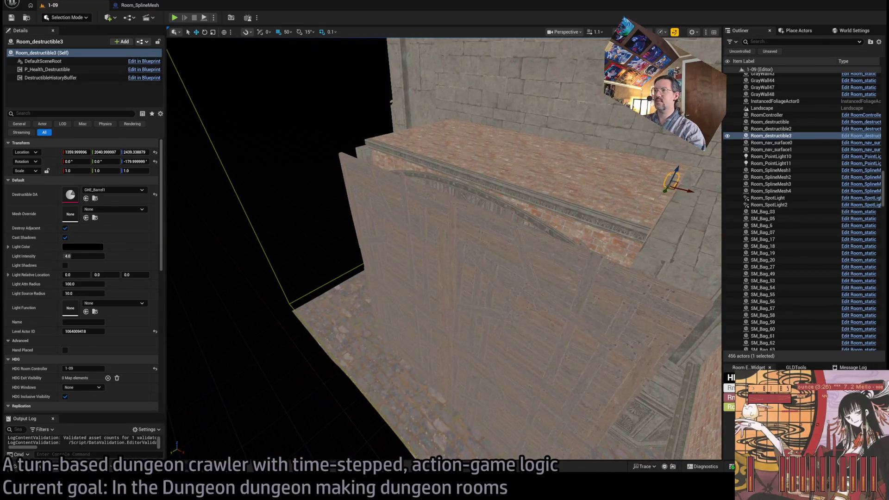
click(431, 222)
key(shift+e)
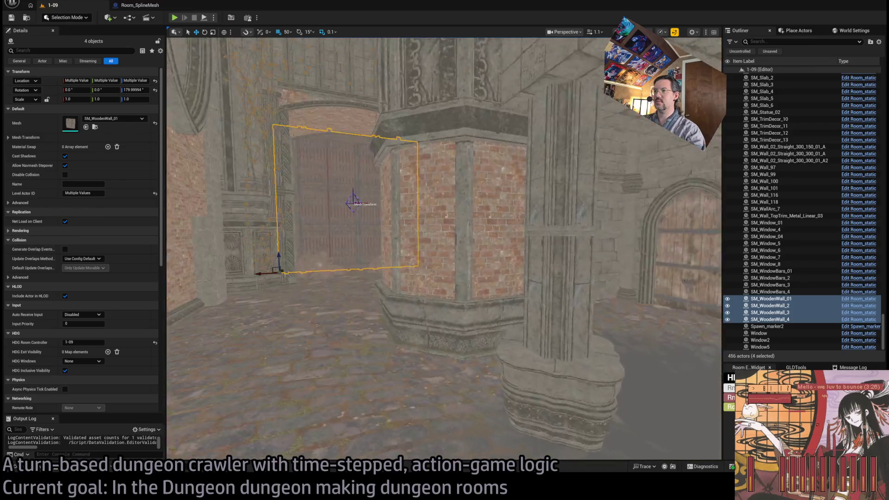
drag(641, 141, 443, 303)
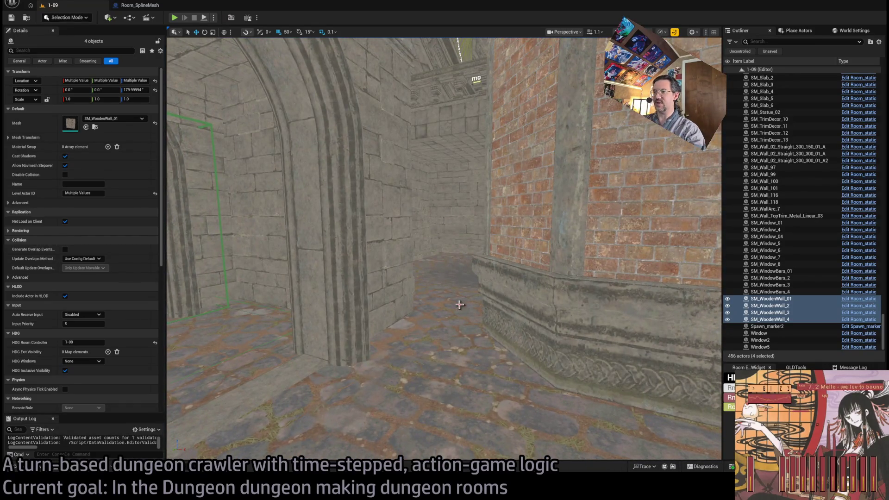
drag(508, 346, 509, 346)
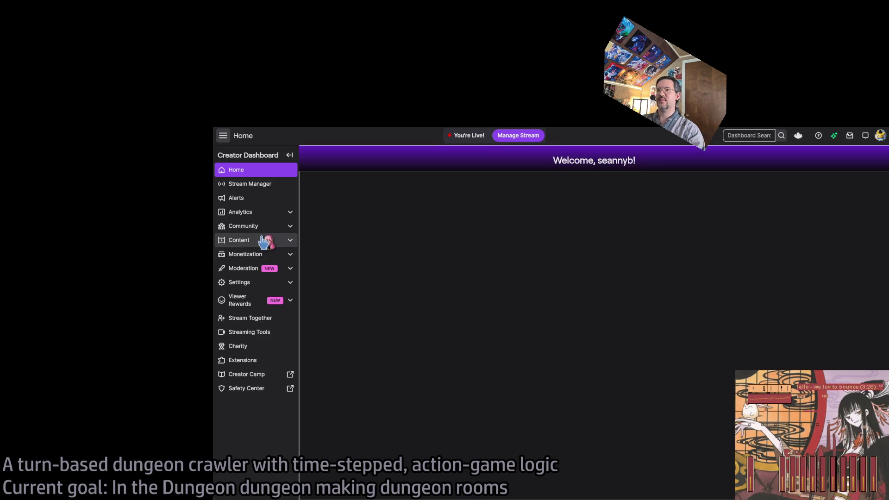
Open the Creator Dashboard's Content > Video Producer list, then go to the Following directory
click(264, 240)
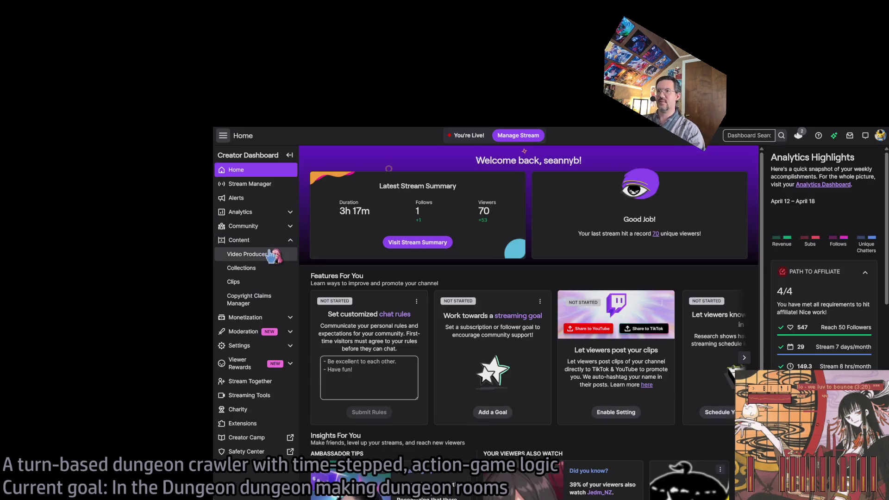
click(271, 254)
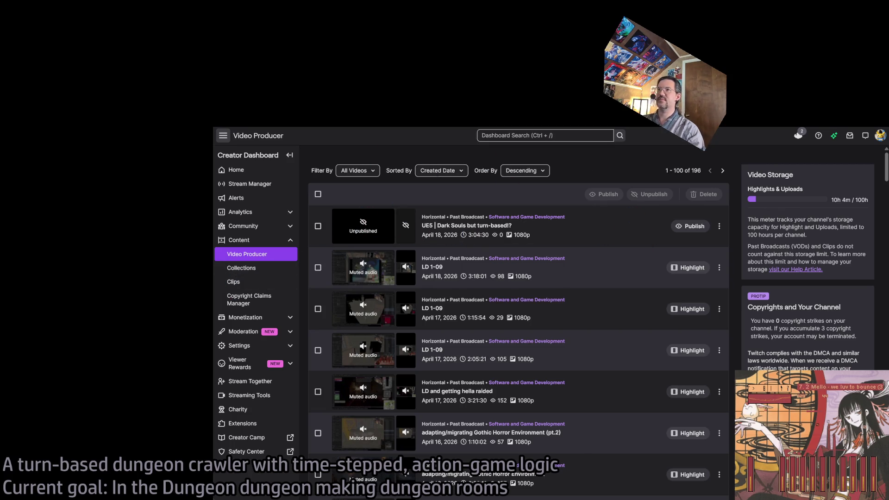
click(287, 127)
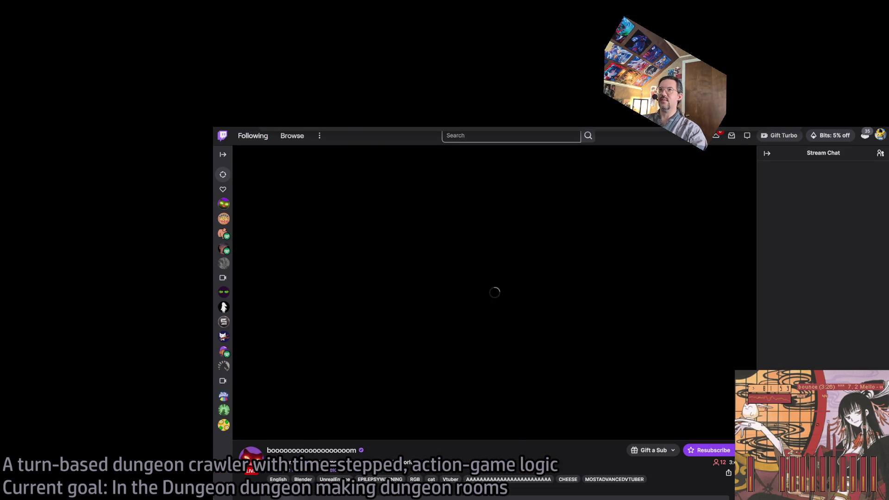
key(alt+Left)
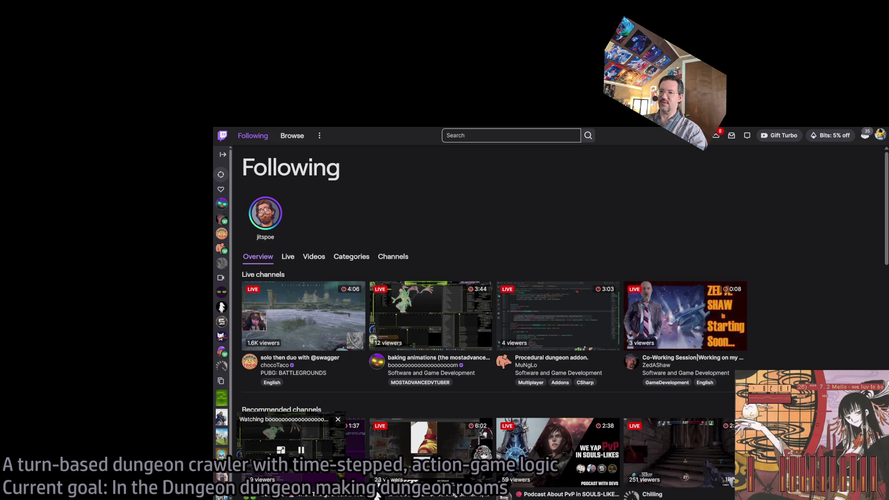